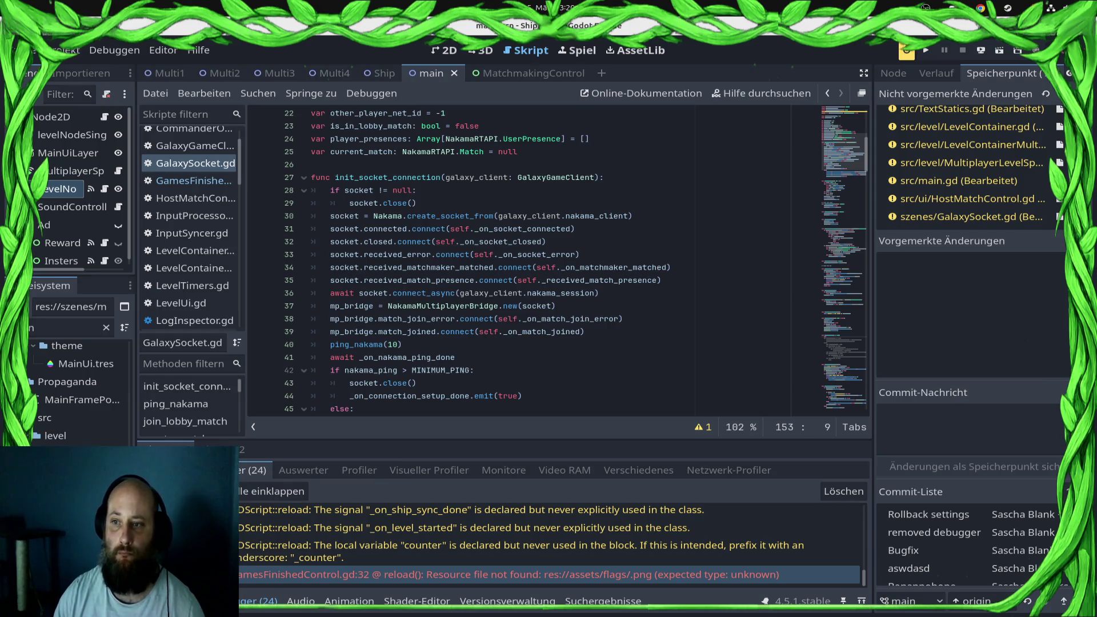
- Review _on_peer_connected and place the caret at the end of line 181
{"action": "scroll", "coordinate": [557, 260], "scroll_direction": "down", "scroll_amount": 20}
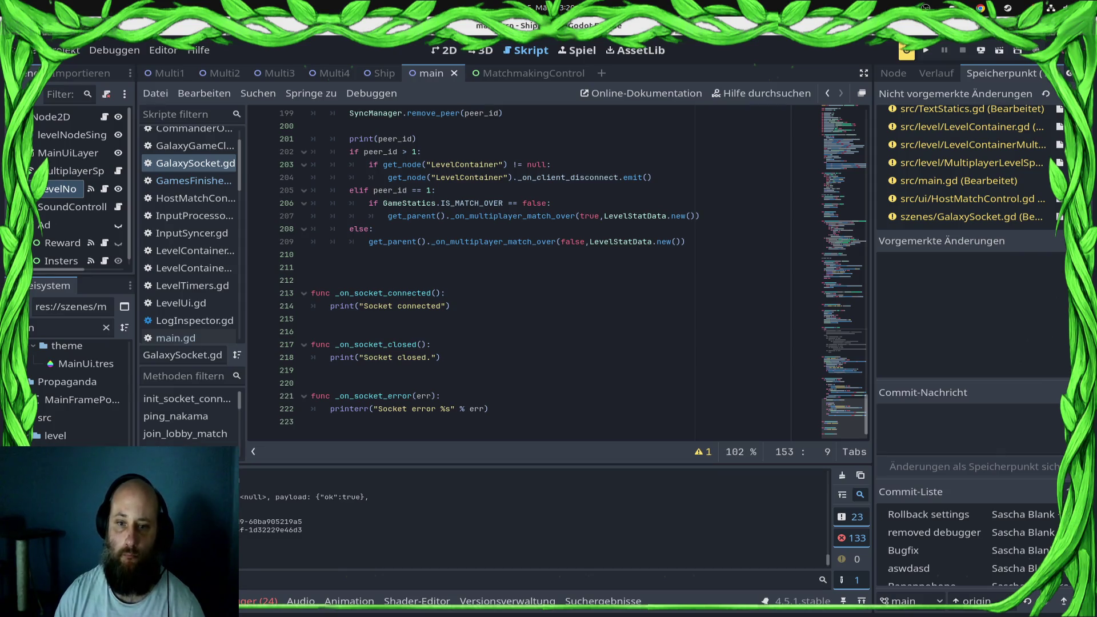
{"action": "scroll", "coordinate": [557, 273], "scroll_direction": "up", "scroll_amount": 5}
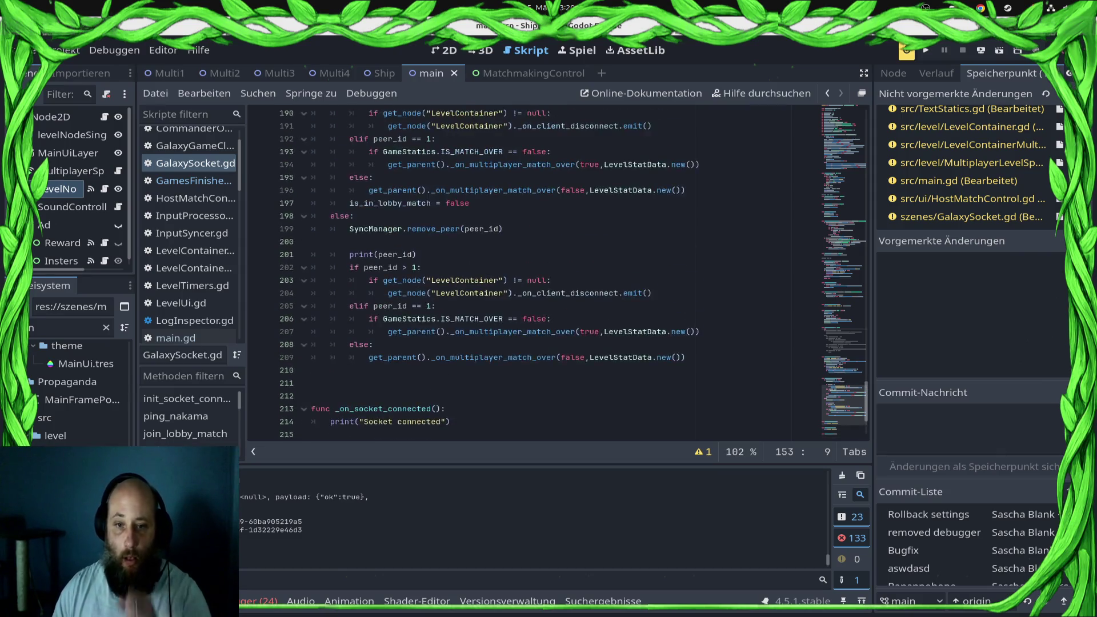
{"action": "scroll", "coordinate": [557, 272], "scroll_direction": "up", "scroll_amount": 6}
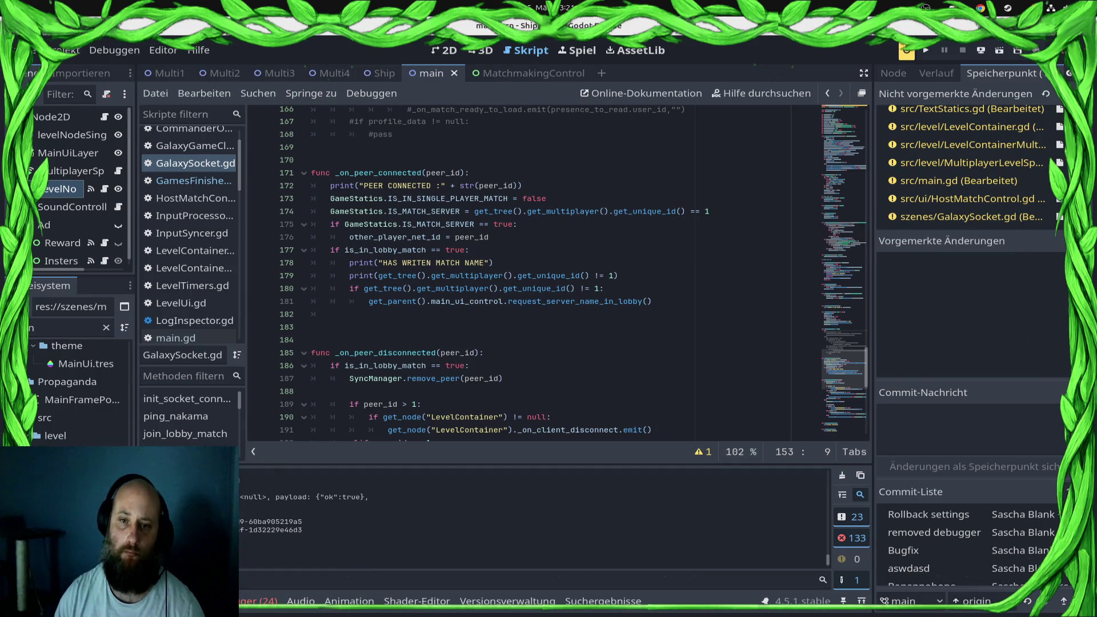
{"action": "mouse_move", "coordinate": [646, 211]}
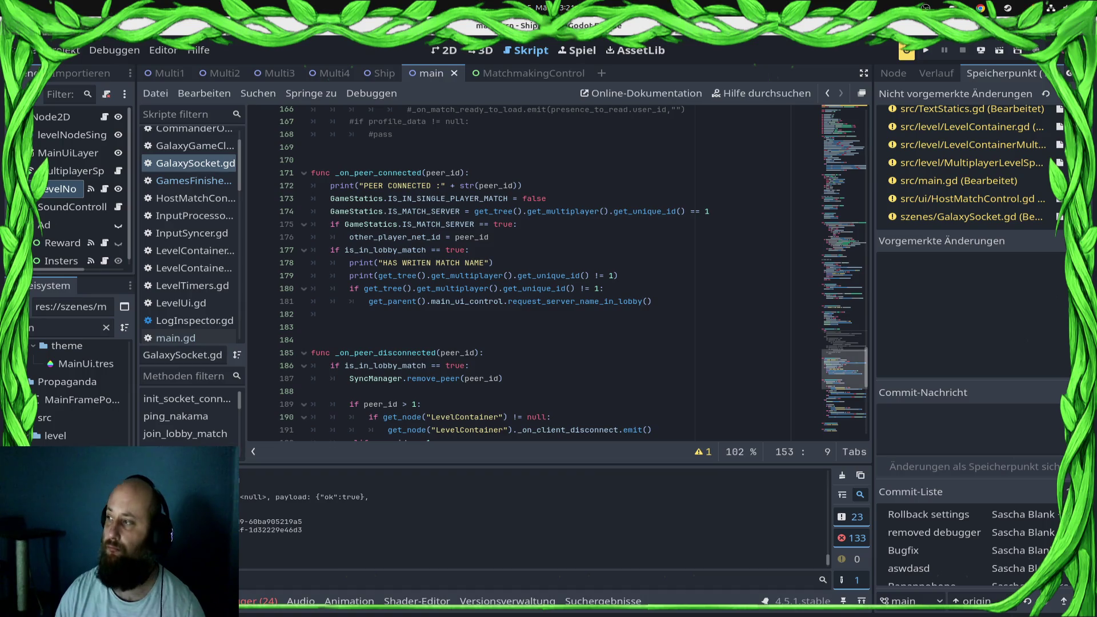
{"action": "mouse_move", "coordinate": [480, 289]}
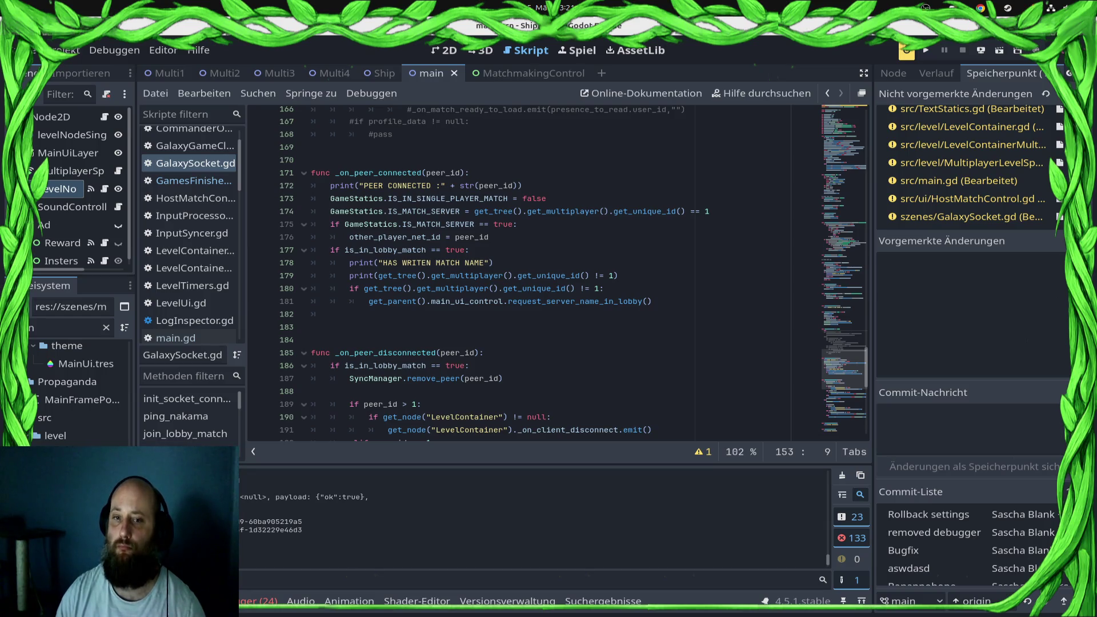
{"action": "left_click", "coordinate": [652, 301]}
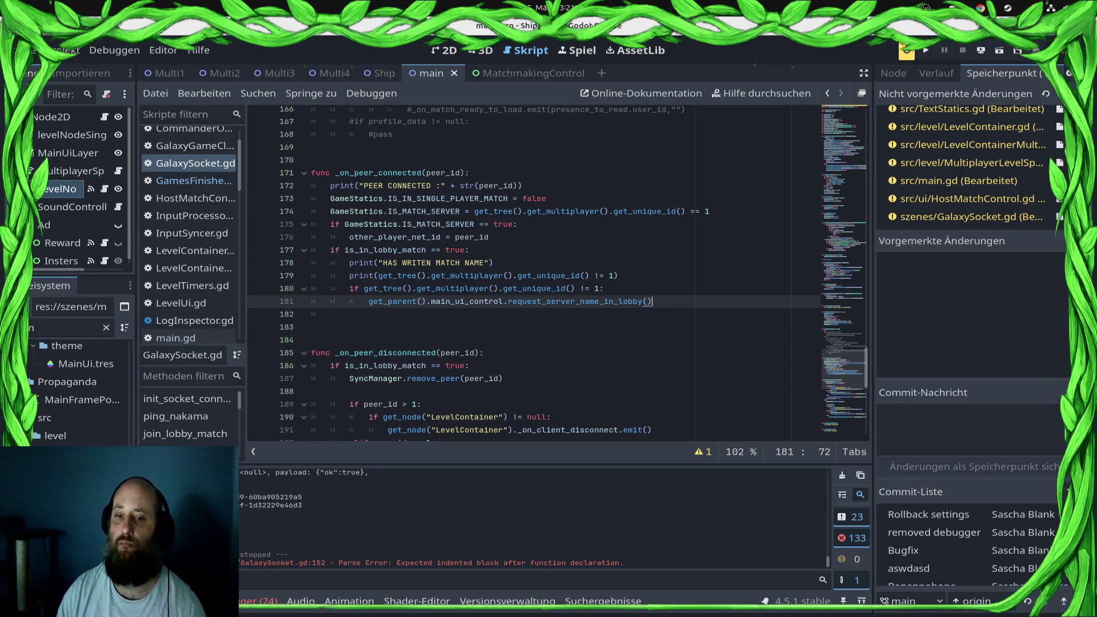
{"action": "scroll", "coordinate": [534, 272], "scroll_direction": "up", "scroll_amount": 10}
{"action": "scroll", "coordinate": [534, 272], "scroll_direction": "up", "scroll_amount": 7}
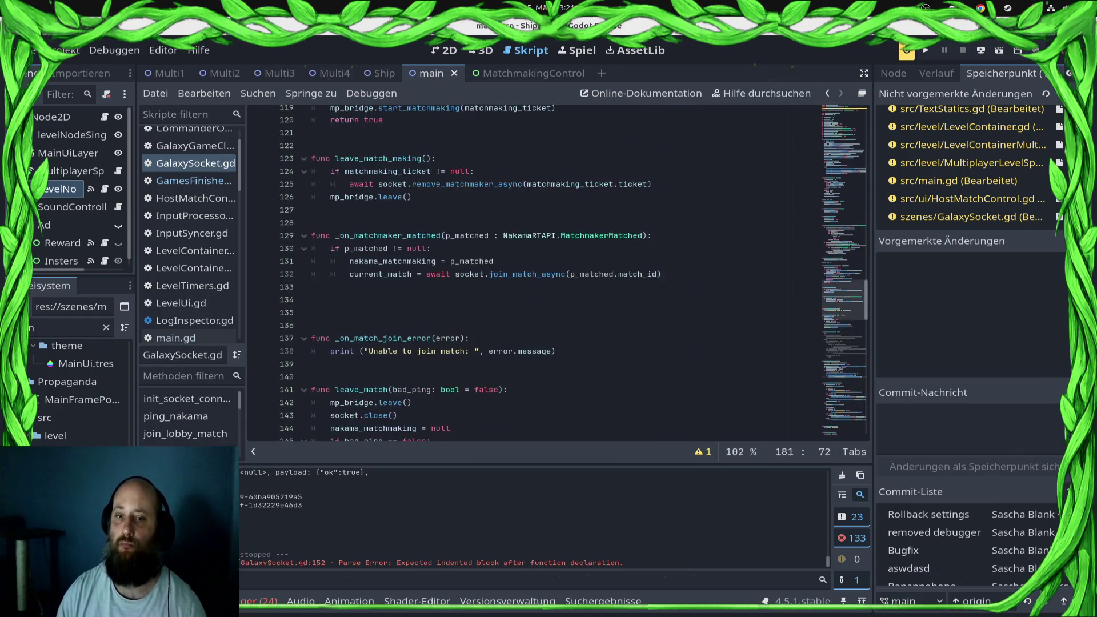
{"action": "scroll", "coordinate": [534, 271], "scroll_direction": "up", "scroll_amount": 3}
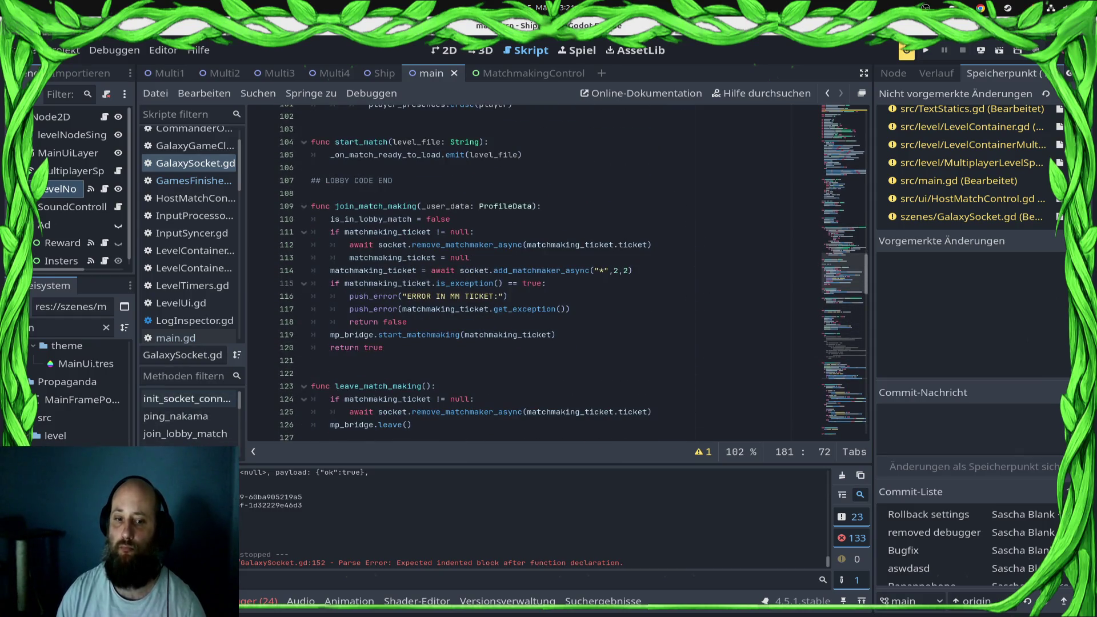
{"action": "scroll", "coordinate": [189, 417], "scroll_direction": "down", "scroll_amount": 5}
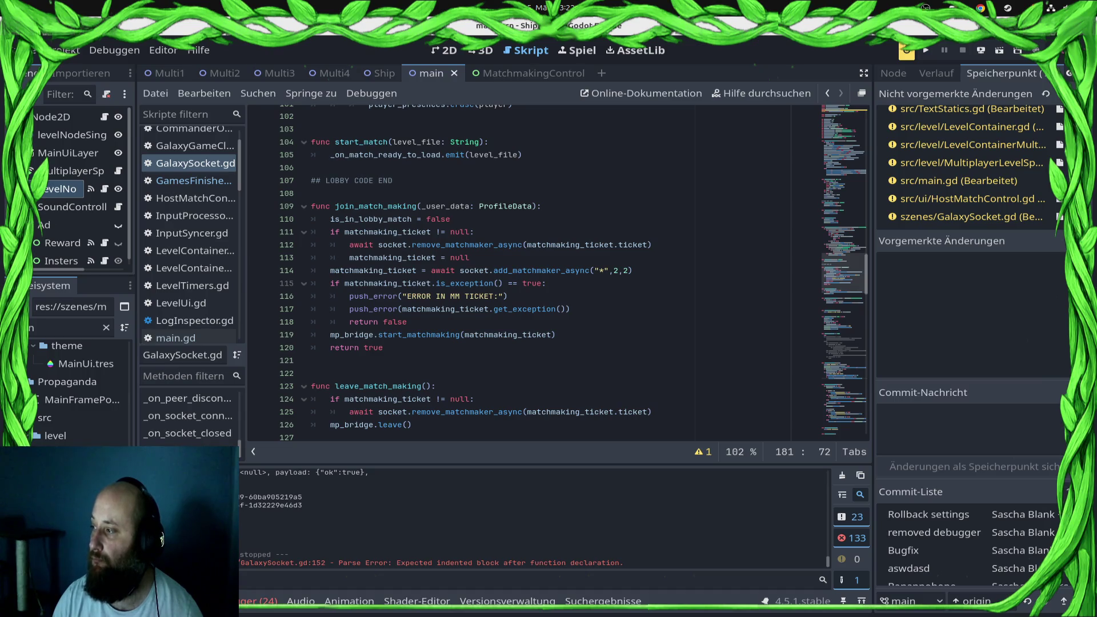
{"action": "scroll", "coordinate": [571, 272], "scroll_direction": "down", "scroll_amount": 5}
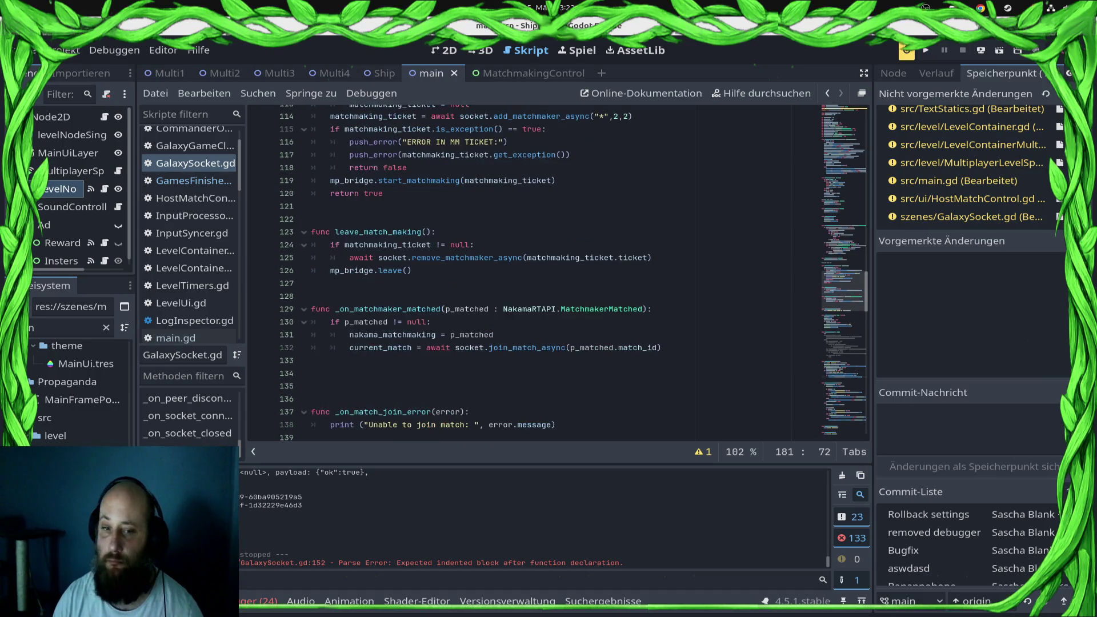
{"action": "scroll", "coordinate": [572, 273], "scroll_direction": "up", "scroll_amount": 1}
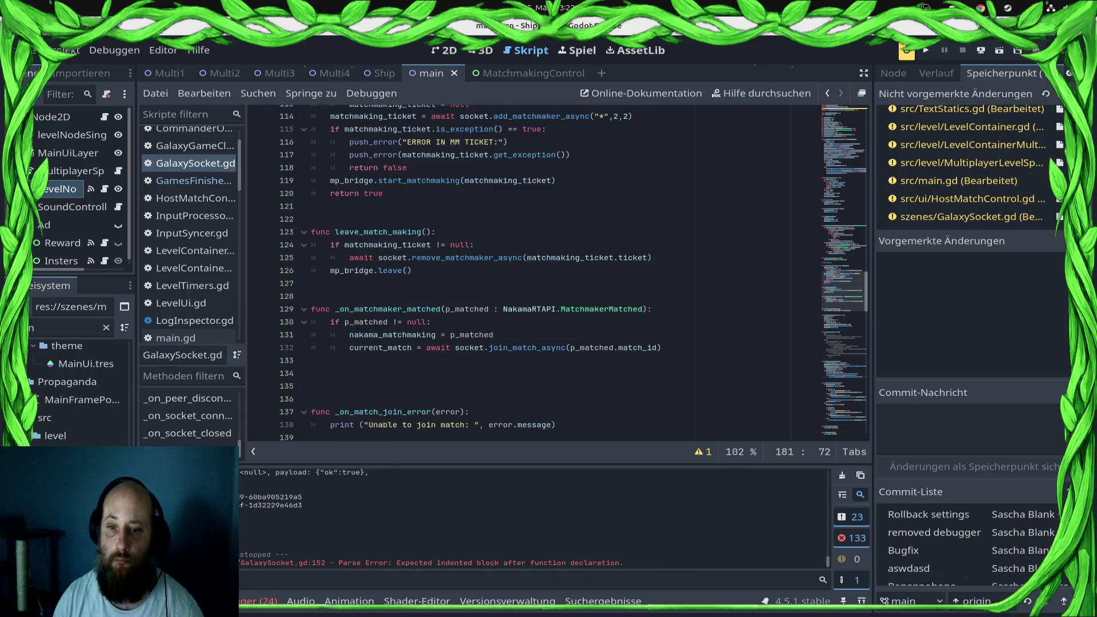
{"action": "scroll", "coordinate": [571, 273], "scroll_direction": "up", "scroll_amount": 7}
{"action": "scroll", "coordinate": [571, 273], "scroll_direction": "down", "scroll_amount": 4}
{"action": "scroll", "coordinate": [571, 273], "scroll_direction": "down", "scroll_amount": 15}
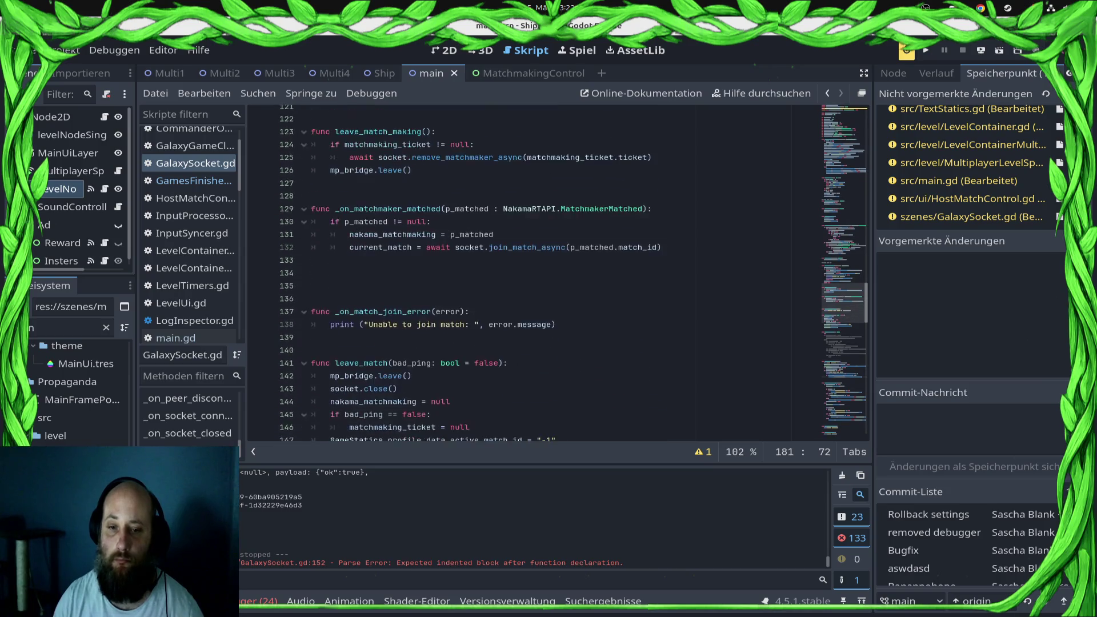
{"action": "scroll", "coordinate": [572, 273], "scroll_direction": "down", "scroll_amount": 4}
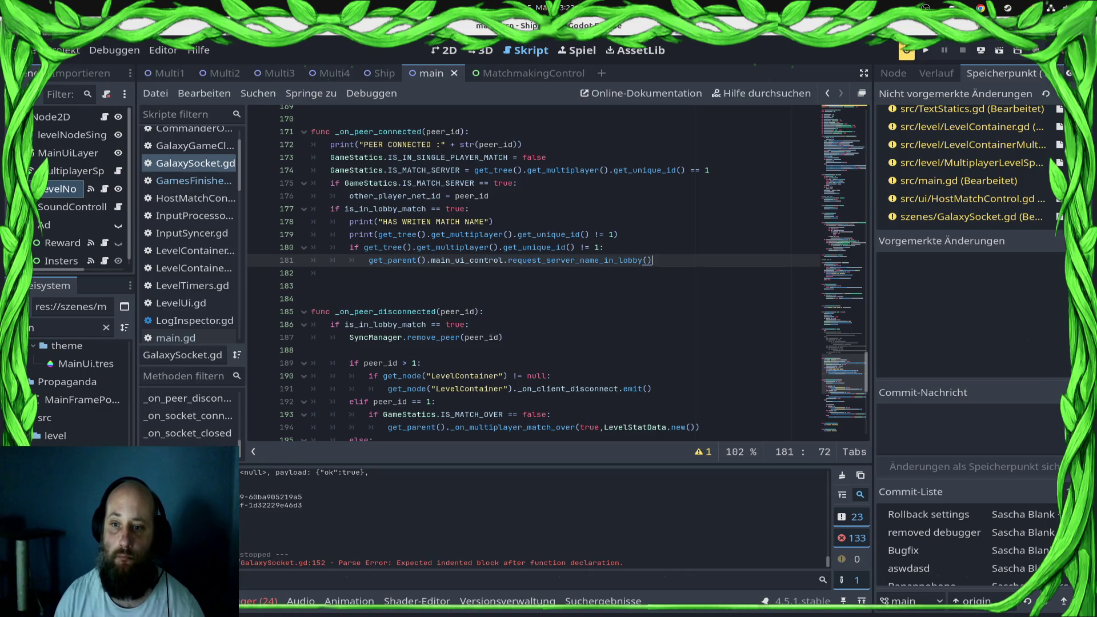
- Add an else: branch after line 181 calling _on_match_ready_to_load with an empty string
{"action": "key", "text": "Return"}
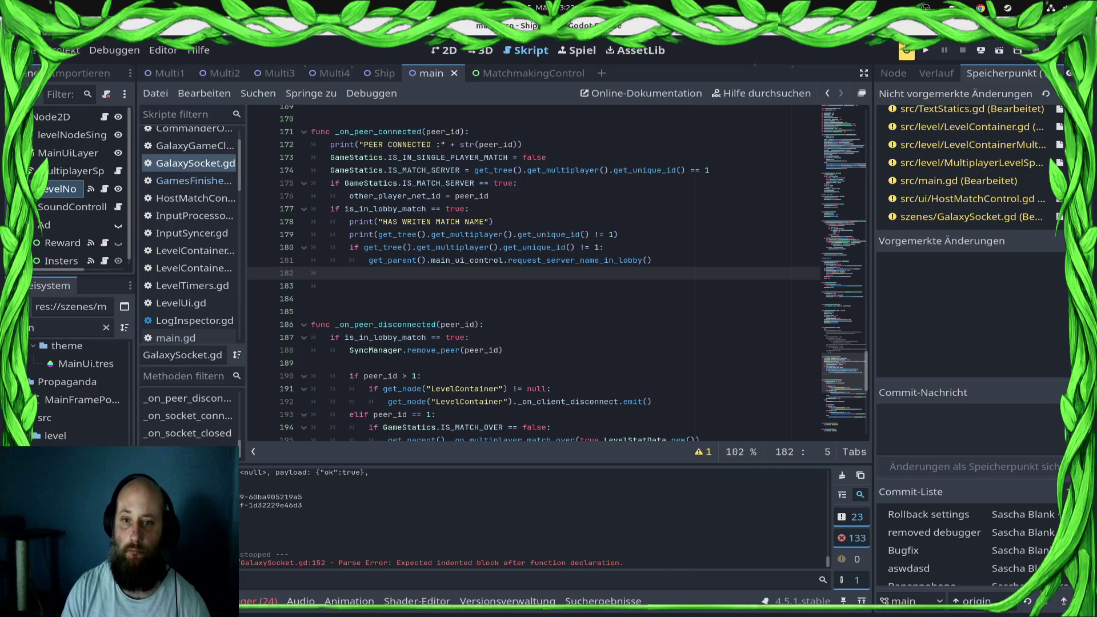
{"action": "type", "text": "else"}
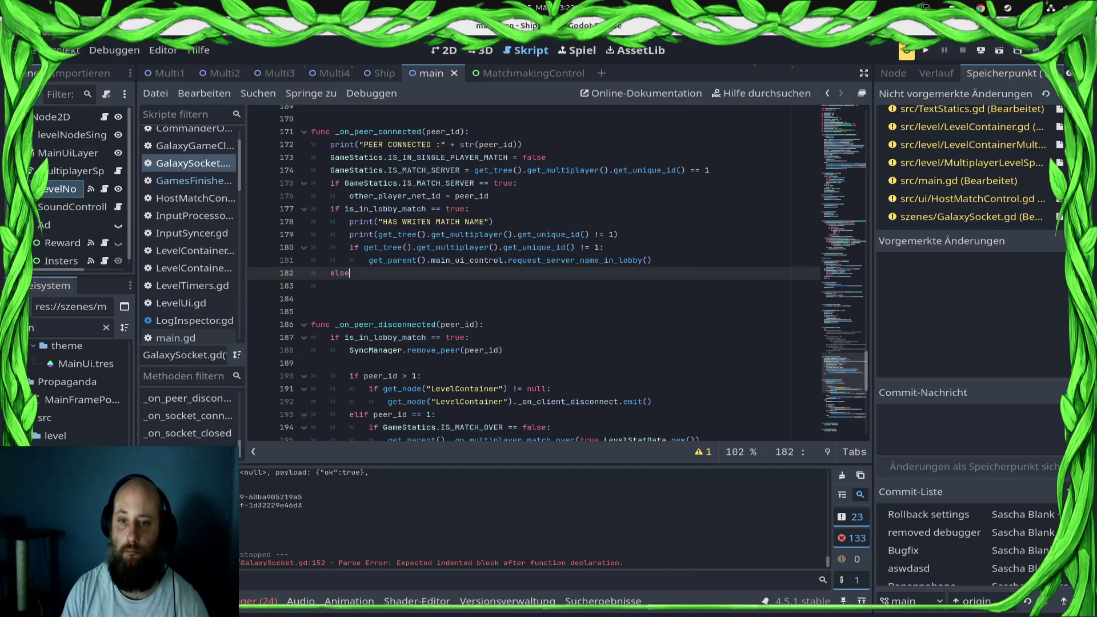
{"action": "key", "text": "BackSpace"}
{"action": "key", "text": "BackSpace"}
{"action": "key", "text": "BackSpace"}
{"action": "type", "text": "else:"}
{"action": "key", "text": "Return"}
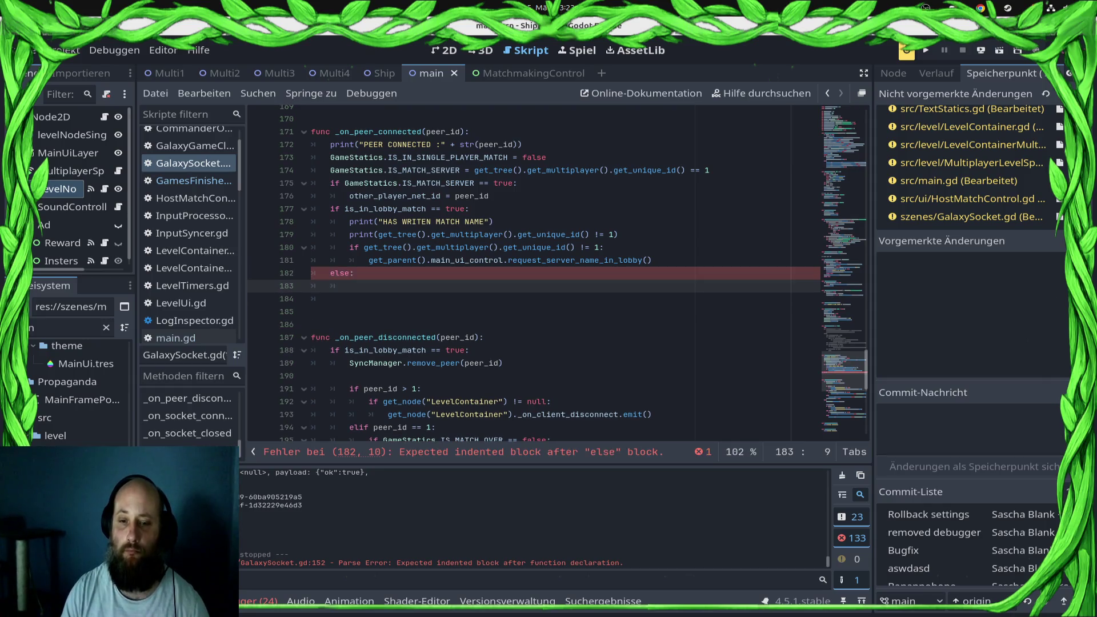
{"action": "type", "text": "_on"}
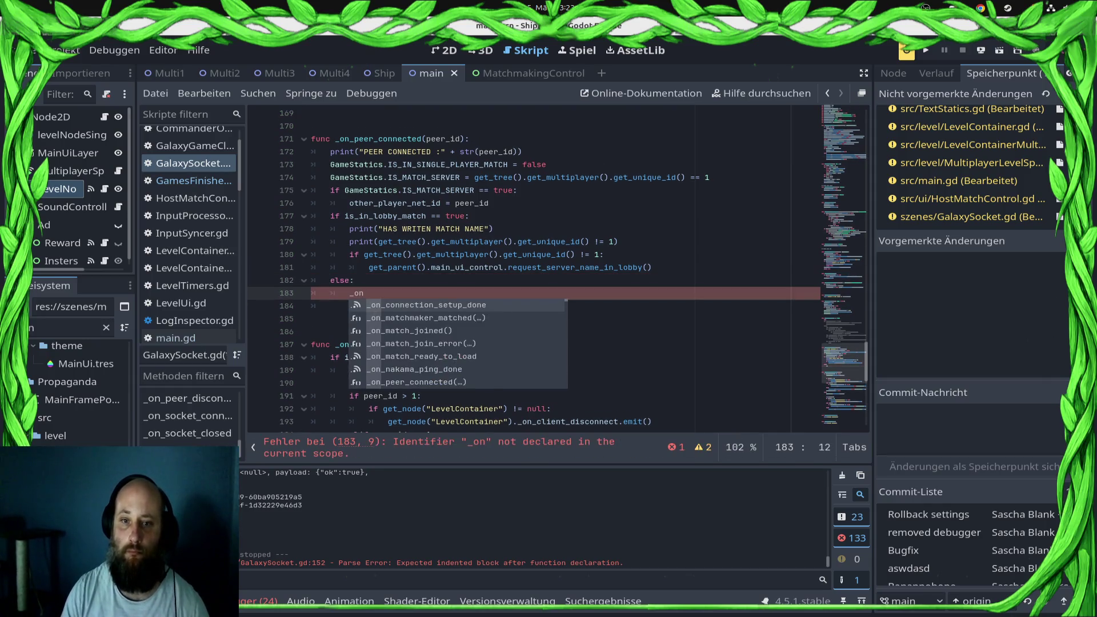
{"action": "type", "text": "_"}
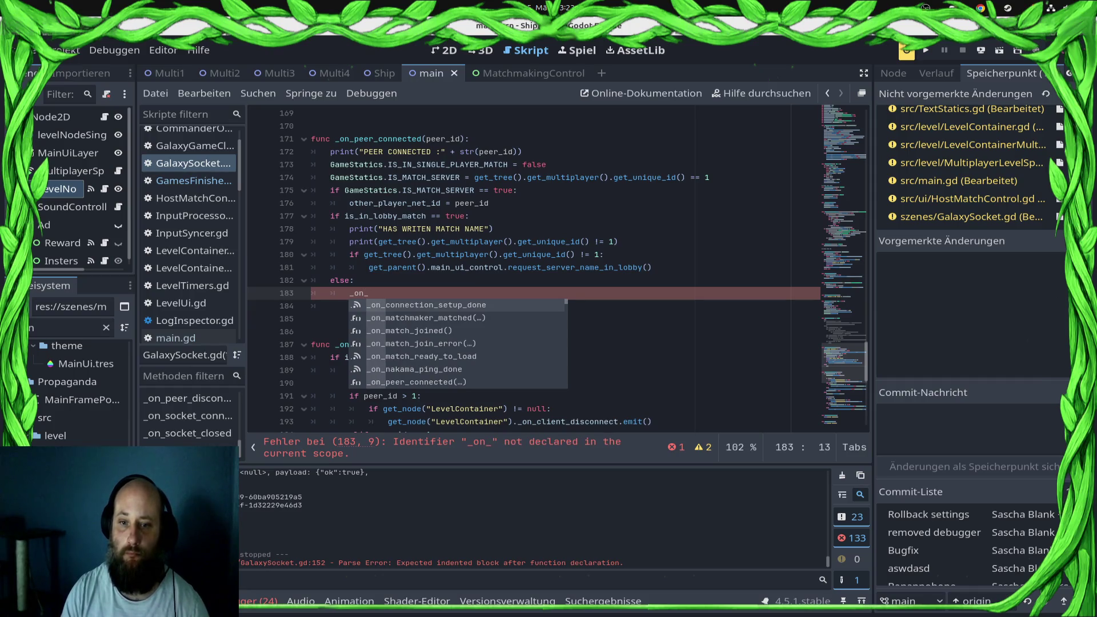
{"action": "type", "text": "ma"}
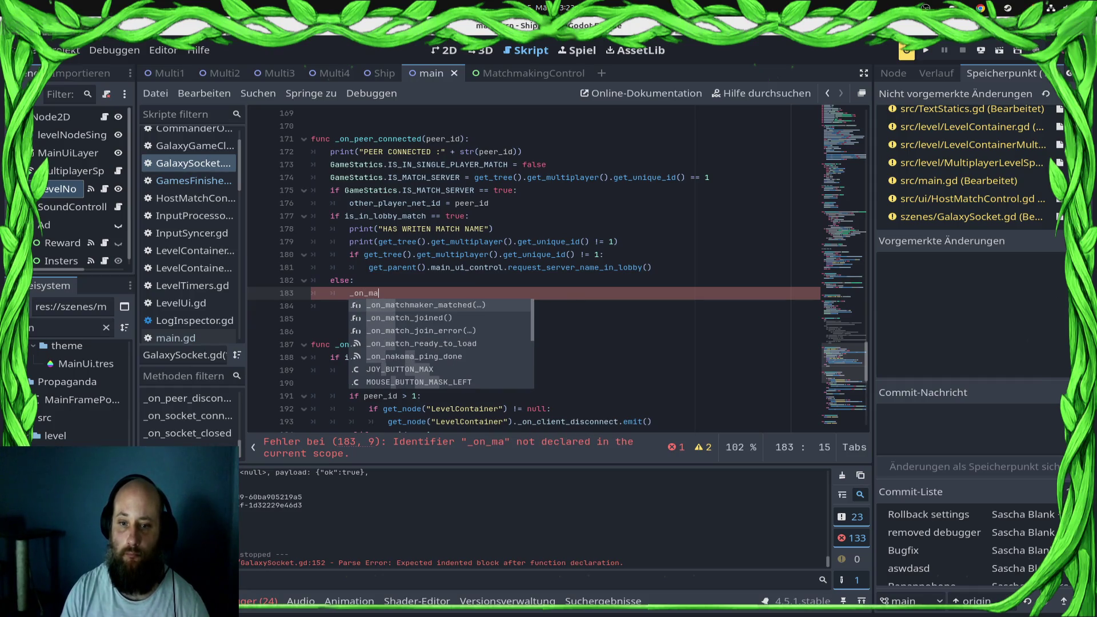
{"action": "key", "text": "Down"}
{"action": "key", "text": "Down"}
{"action": "key", "text": "Down"}
{"action": "key", "text": "Return"}
{"action": "type", "text": "\""}
{"action": "key", "text": "ctrl+s"}
- Change the call to _on_match_ready_to_load.emit("") and save the script
{"action": "key", "text": "shift+Home"}
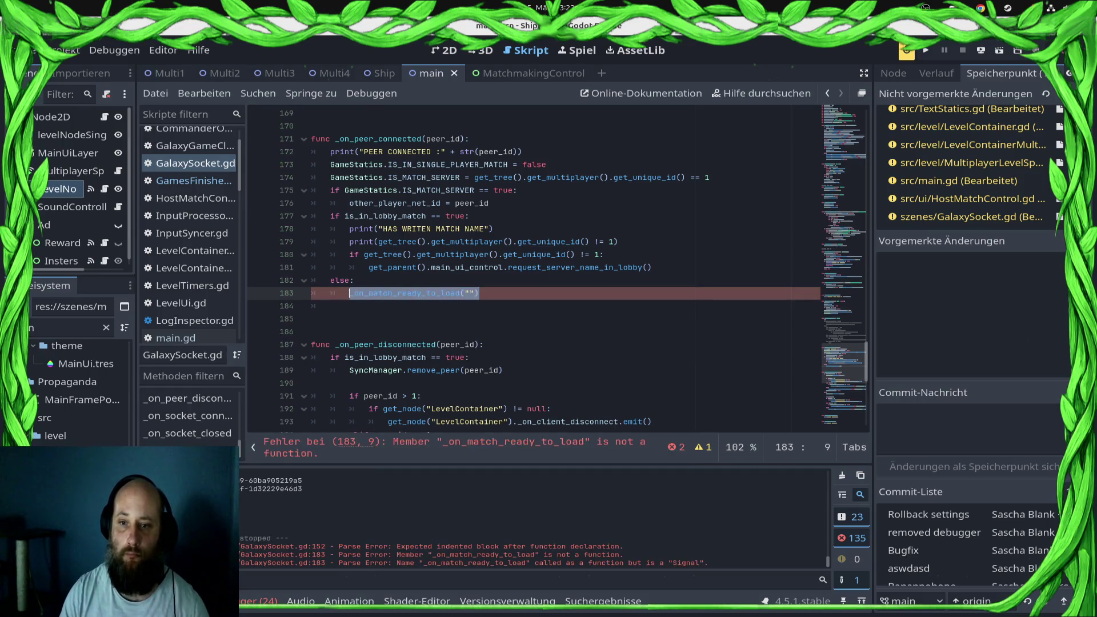
{"action": "key", "text": "Up"}
{"action": "key", "text": "Up"}
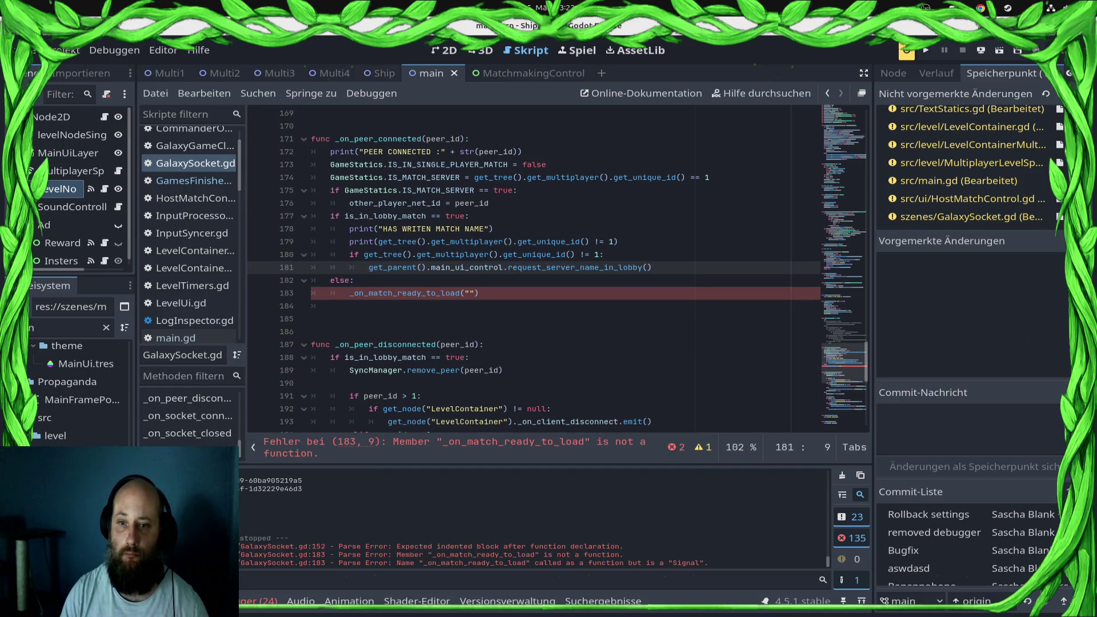
{"action": "key", "text": "End"}
{"action": "key", "text": "Down"}
{"action": "key", "text": "Down"}
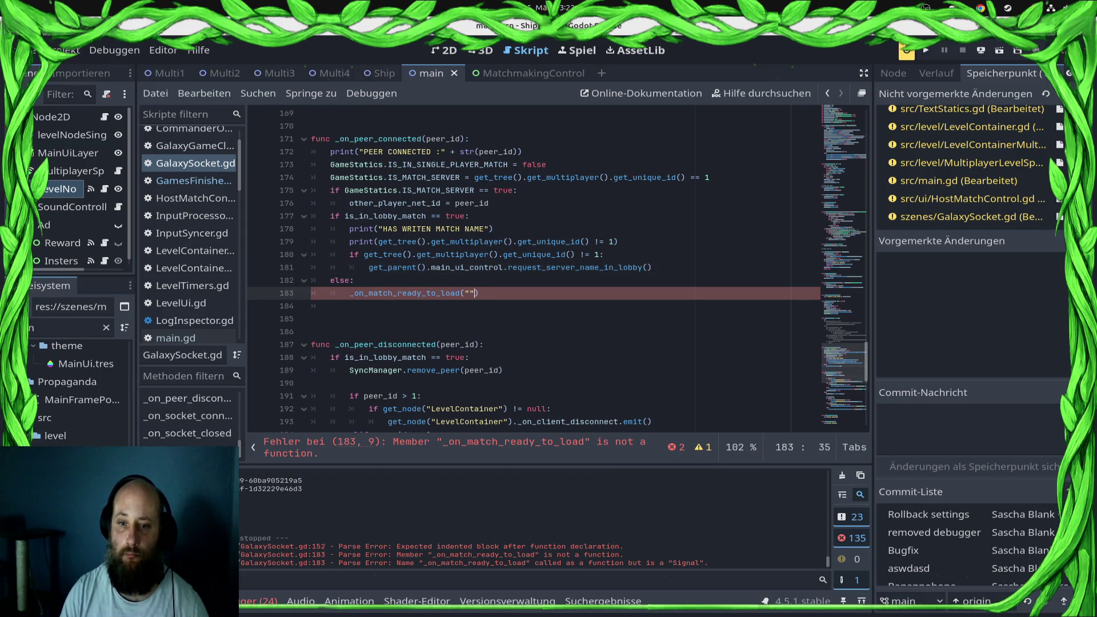
{"action": "key", "text": "Left"}
{"action": "type", "text": ".en"}
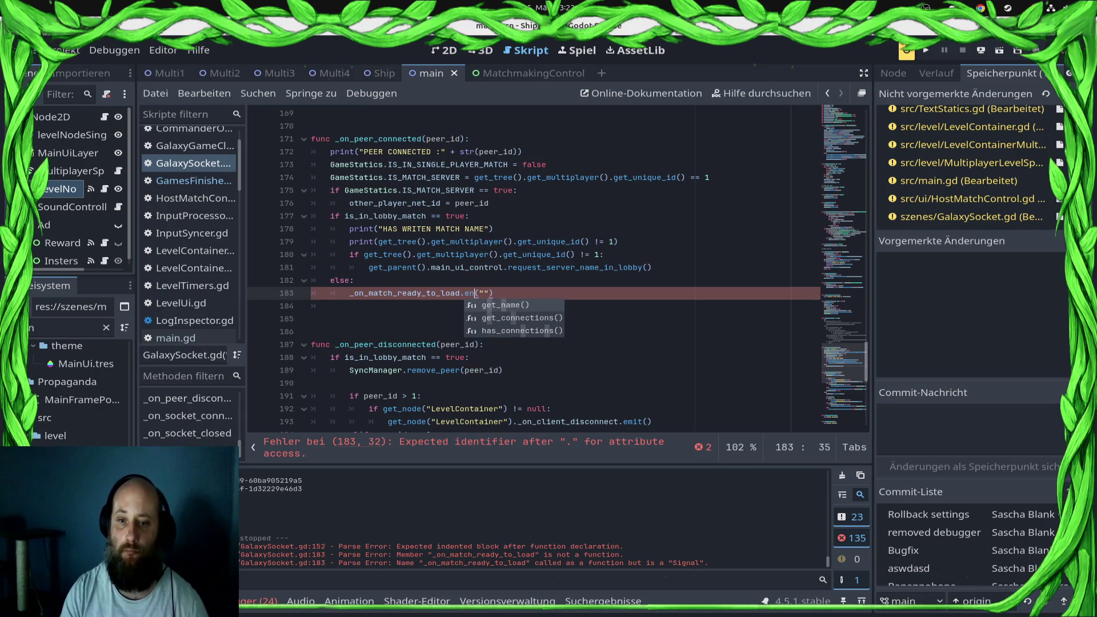
{"action": "key", "text": "BackSpace"}
{"action": "type", "text": "mit"}
{"action": "key", "text": "ctrl+s"}
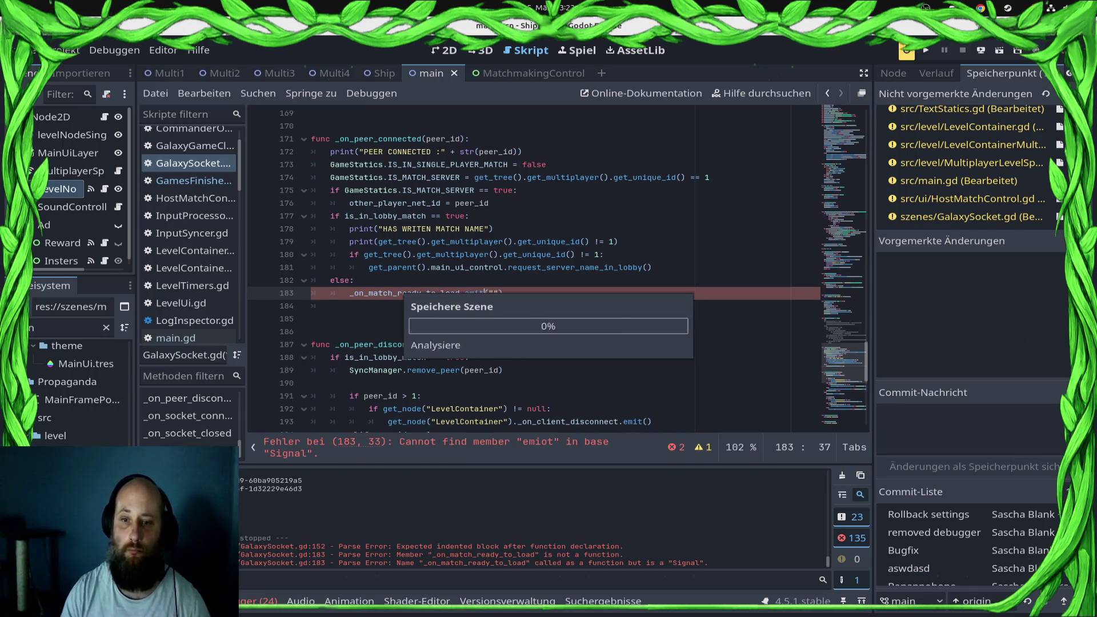
- Deploy the game using the remote deploy option
{"action": "key", "text": "Up"}
{"action": "left_click", "coordinate": [981, 49]}
{"action": "left_click", "coordinate": [971, 88]}
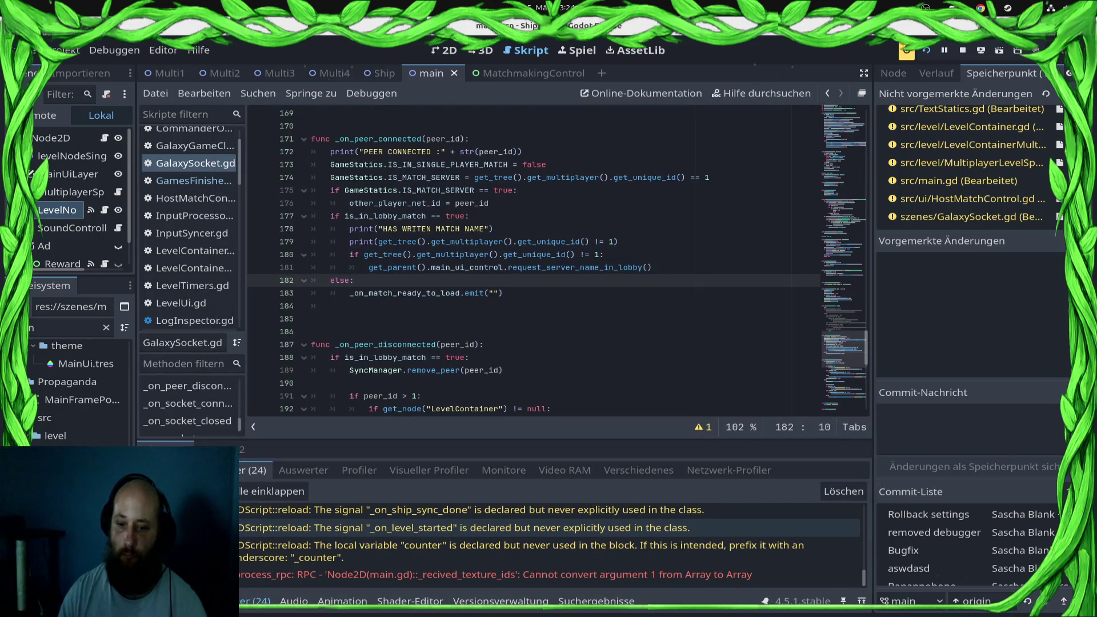
- Select the process_rpc _recived_texture_ids Array conversion error and view its RPC function in main.gd
{"action": "left_click", "coordinate": [495, 575]}
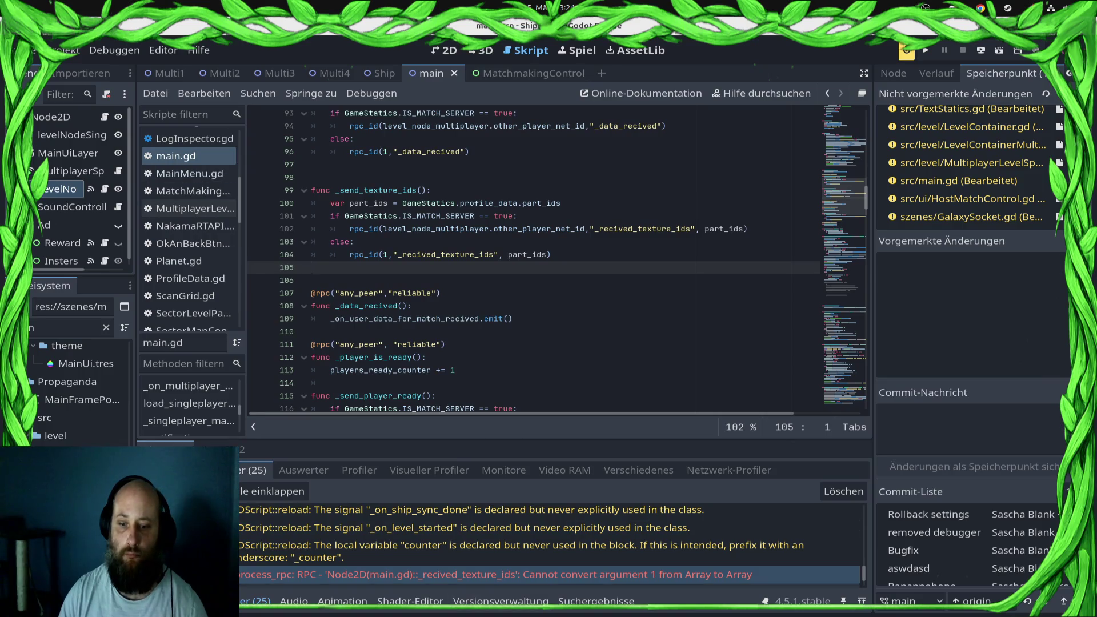
{"action": "scroll", "coordinate": [534, 257], "scroll_direction": "up", "scroll_amount": 7}
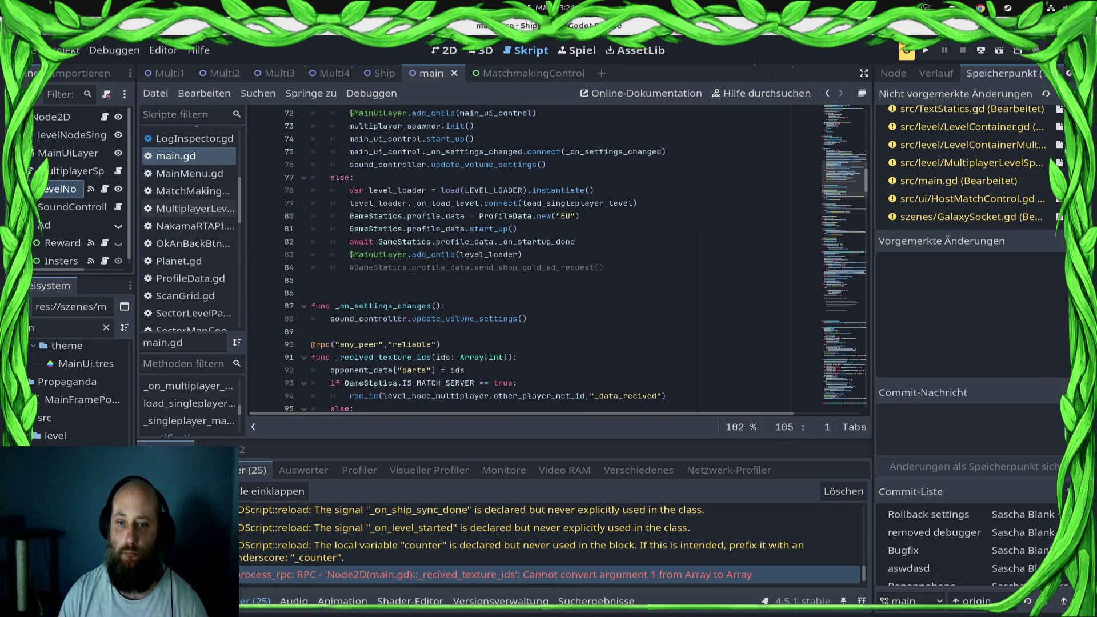
- Delete ': Array[int]' from the ids parameter on line 91, save, and run the project in the browser
{"action": "scroll", "coordinate": [557, 257], "scroll_direction": "down", "scroll_amount": 2}
{"action": "left_click", "coordinate": [496, 280]}
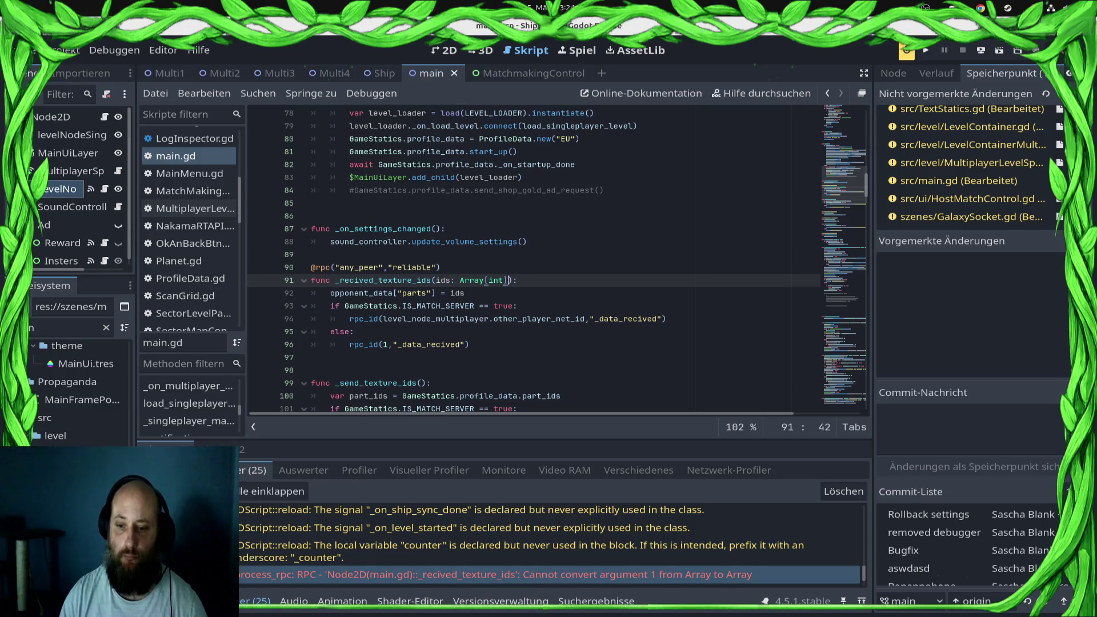
{"action": "left_click", "coordinate": [495, 574]}
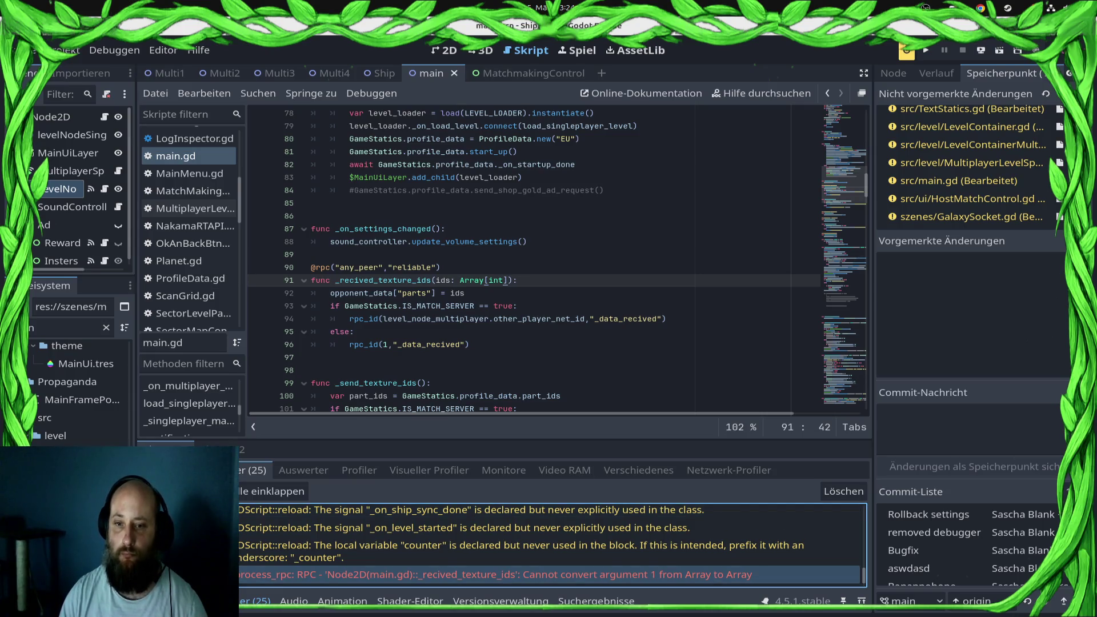
{"action": "left_click", "coordinate": [452, 280]}
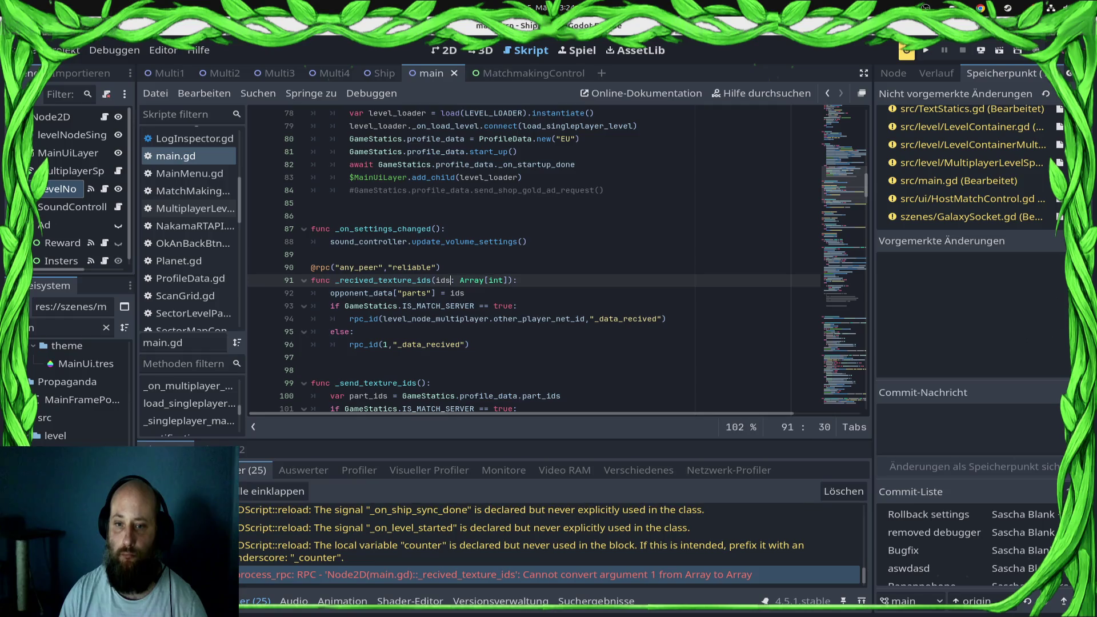
{"action": "scroll", "coordinate": [503, 269], "scroll_direction": "down", "scroll_amount": 1}
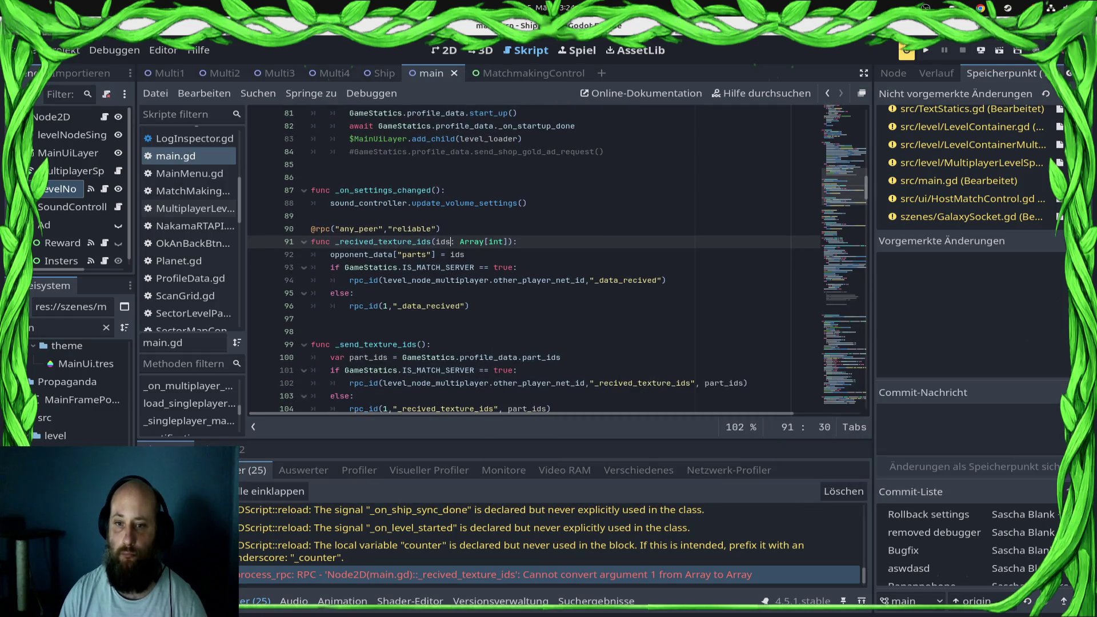
{"action": "left_click_drag", "start_coordinate": [451, 242], "coordinate": [509, 241]}
{"action": "key", "text": "BackSpace"}
{"action": "key", "text": "ctrl+s"}
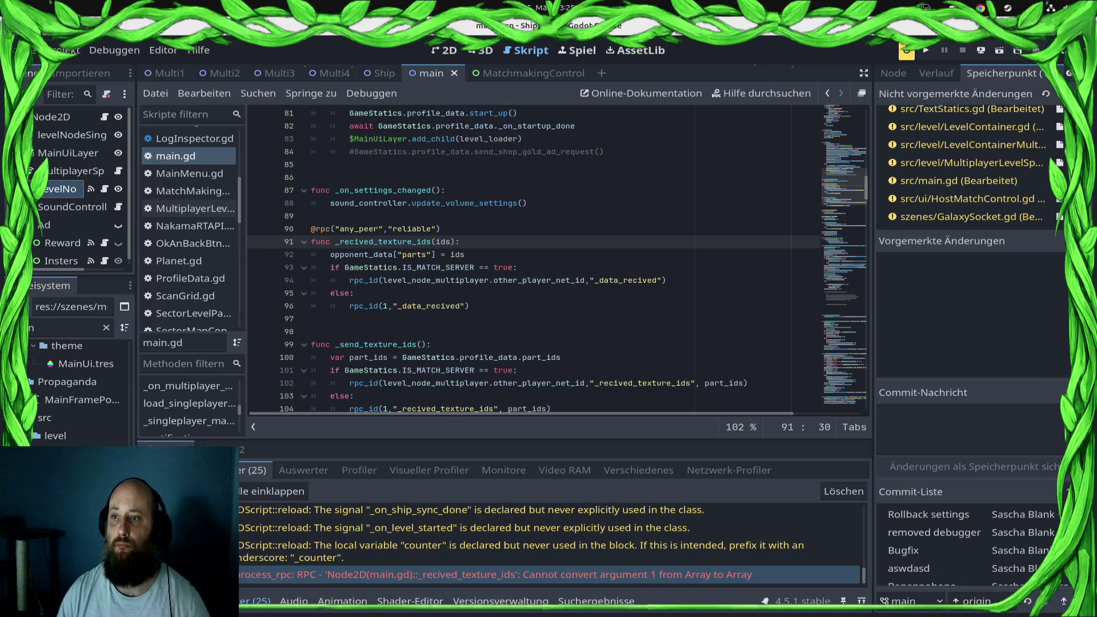
{"action": "left_click", "coordinate": [981, 51]}
{"action": "left_click", "coordinate": [949, 83]}
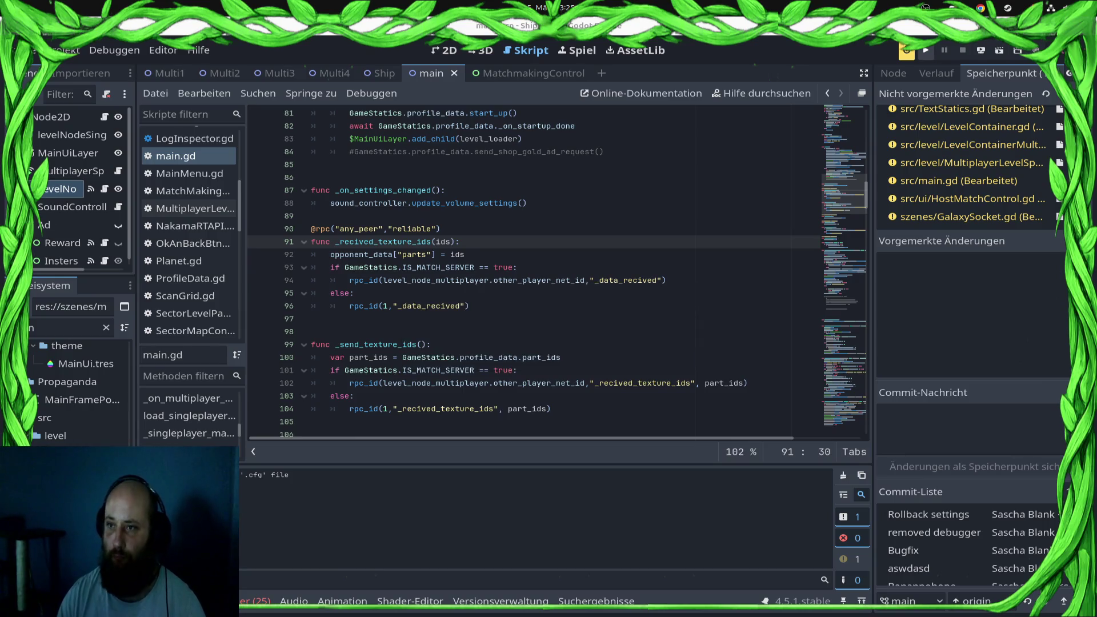
- In the game window choose VS, then Play Ranked Match, until the debugger breaks at line 143
{"action": "left_click", "coordinate": [925, 50]}
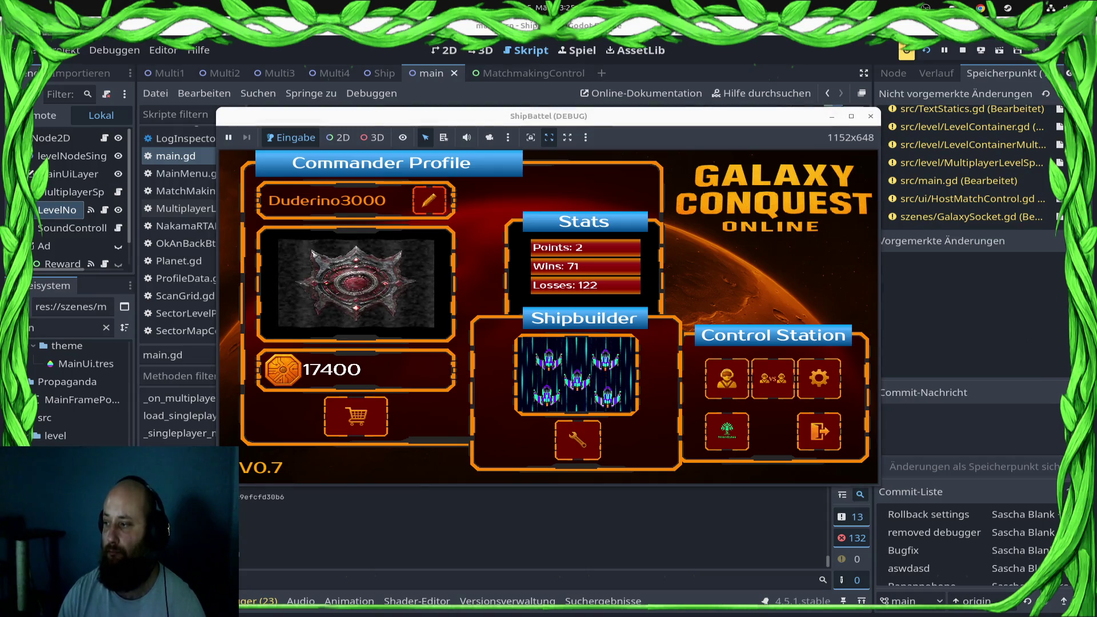
{"action": "left_click", "coordinate": [772, 378]}
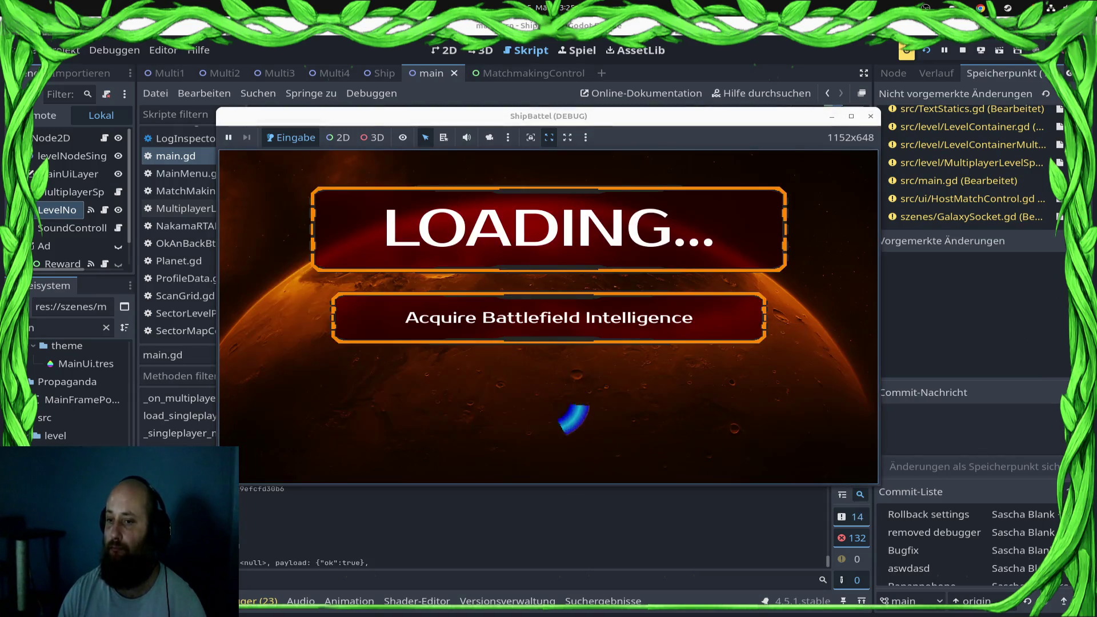
{"action": "left_click", "coordinate": [753, 364]}
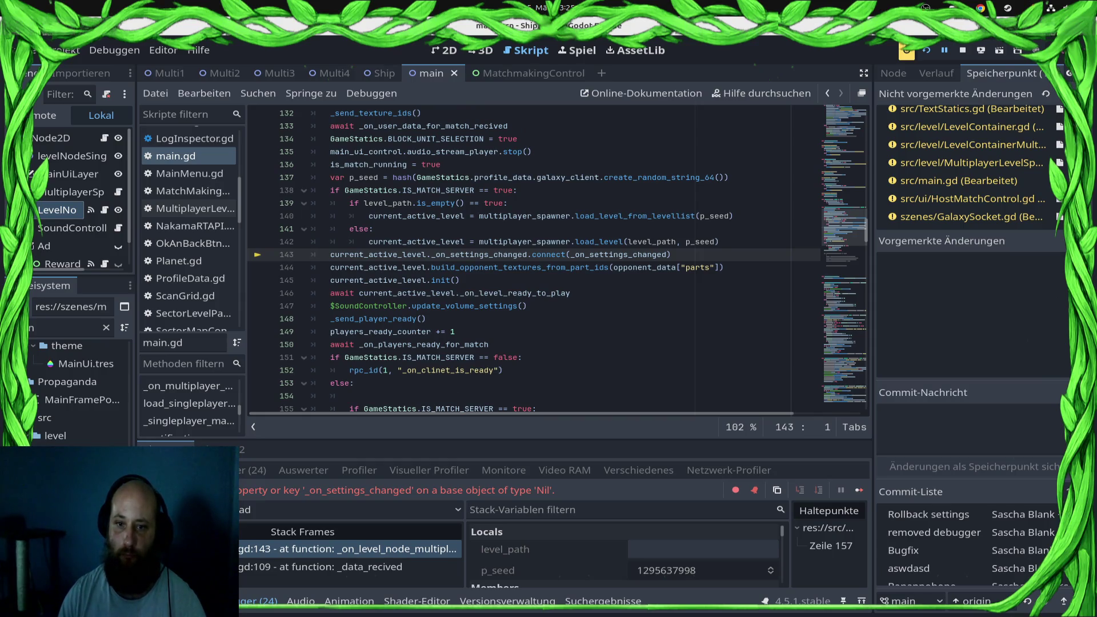
- Move the settings-connect and build_opponent_textures lines below the level-ready await, save, and stop debugging
{"action": "mouse_move", "coordinate": [365, 254]}
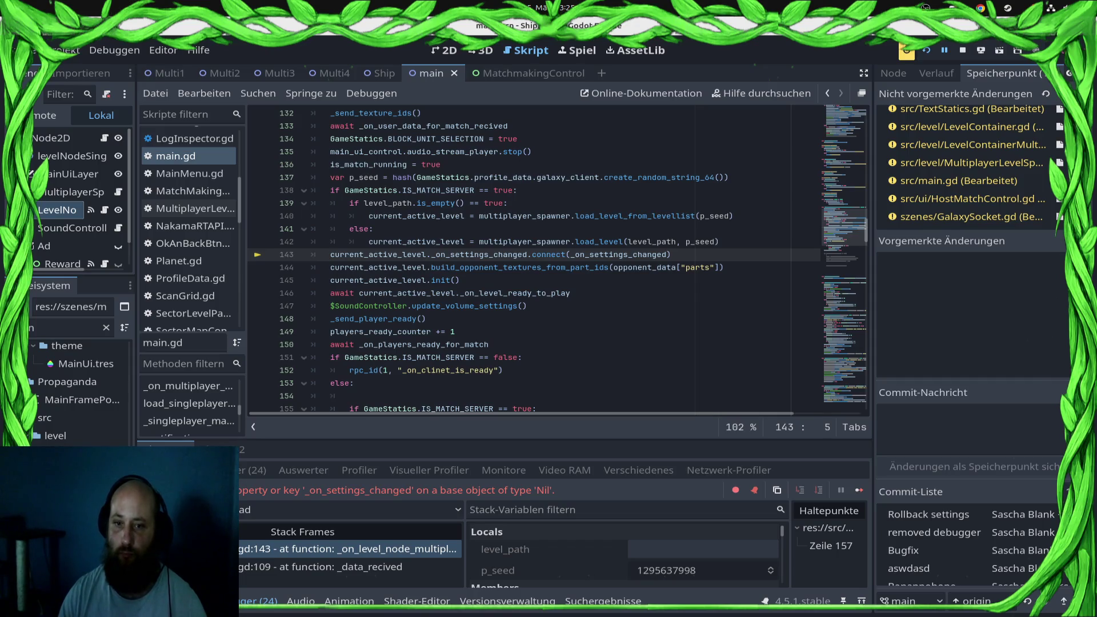
{"action": "mouse_move", "coordinate": [330, 255]}
{"action": "left_mouse_down"}
{"action": "mouse_move", "coordinate": [672, 254]}
{"action": "mouse_move", "coordinate": [676, 267]}
{"action": "left_mouse_up"}
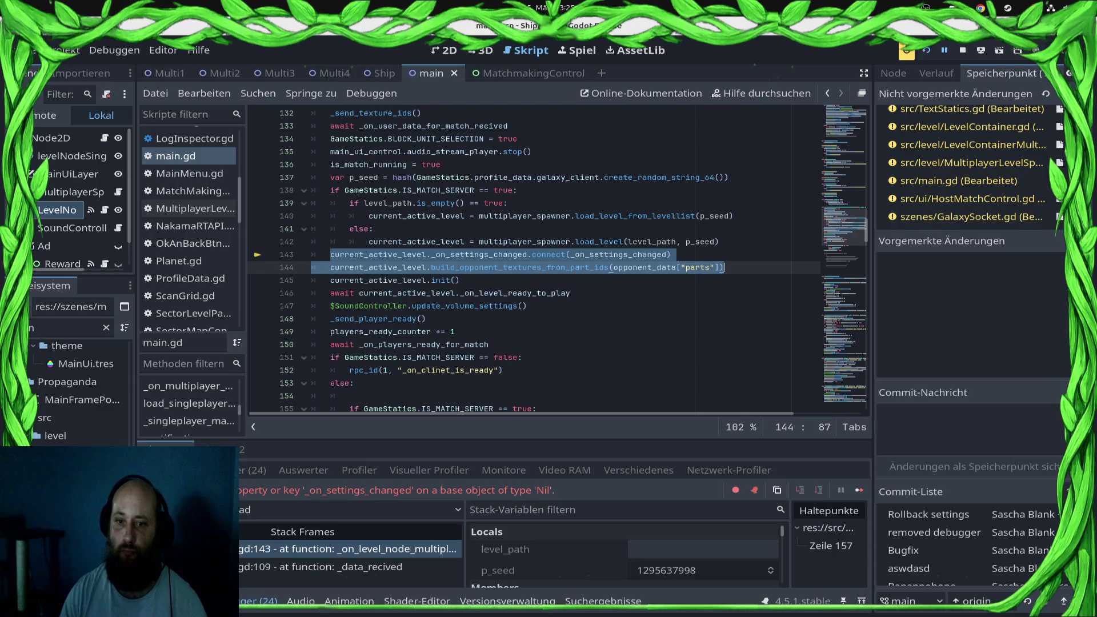
{"action": "key", "text": "ctrl+x"}
{"action": "key", "text": "Down"}
{"action": "key", "text": "Down"}
{"action": "key", "text": "End"}
{"action": "key", "text": "Return"}
{"action": "key", "text": "ctrl+v"}
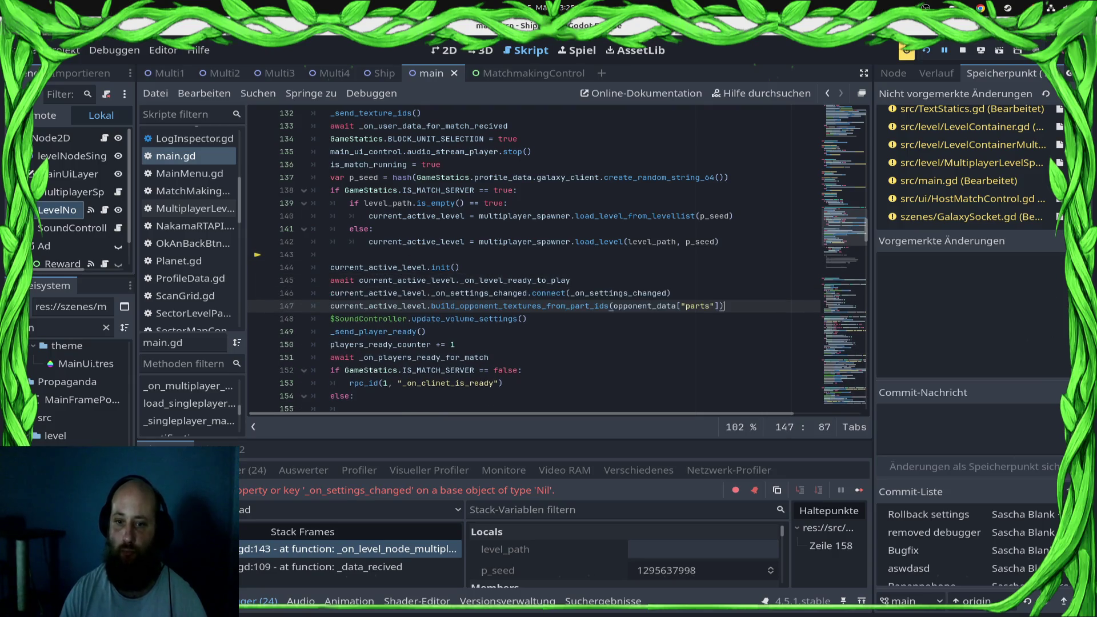
{"action": "key", "text": "ctrl+s"}
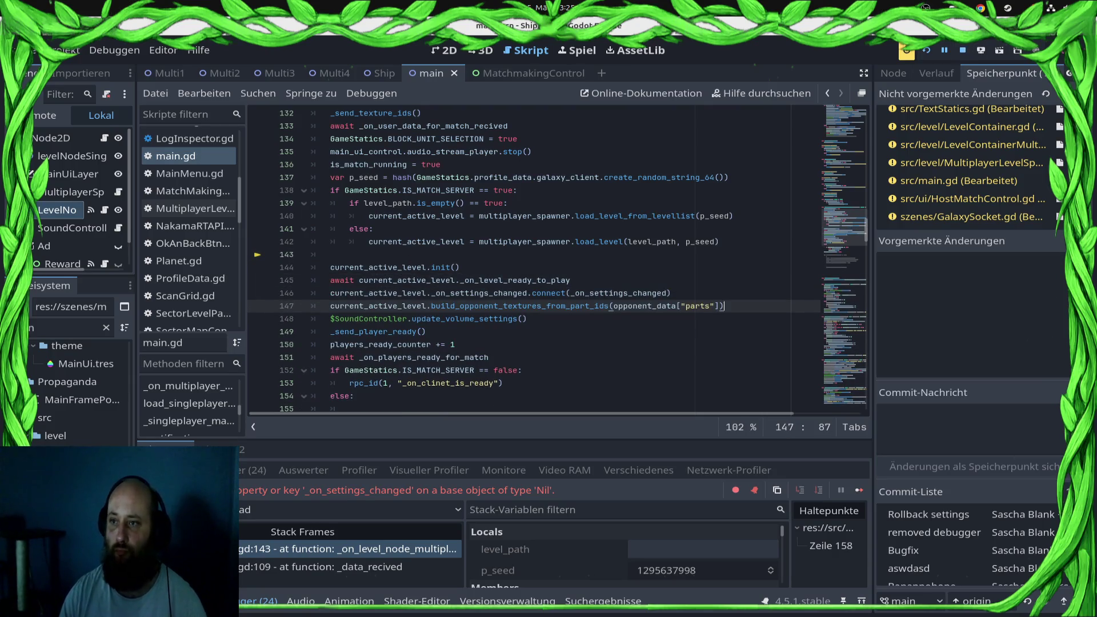
{"action": "key", "text": "F8"}
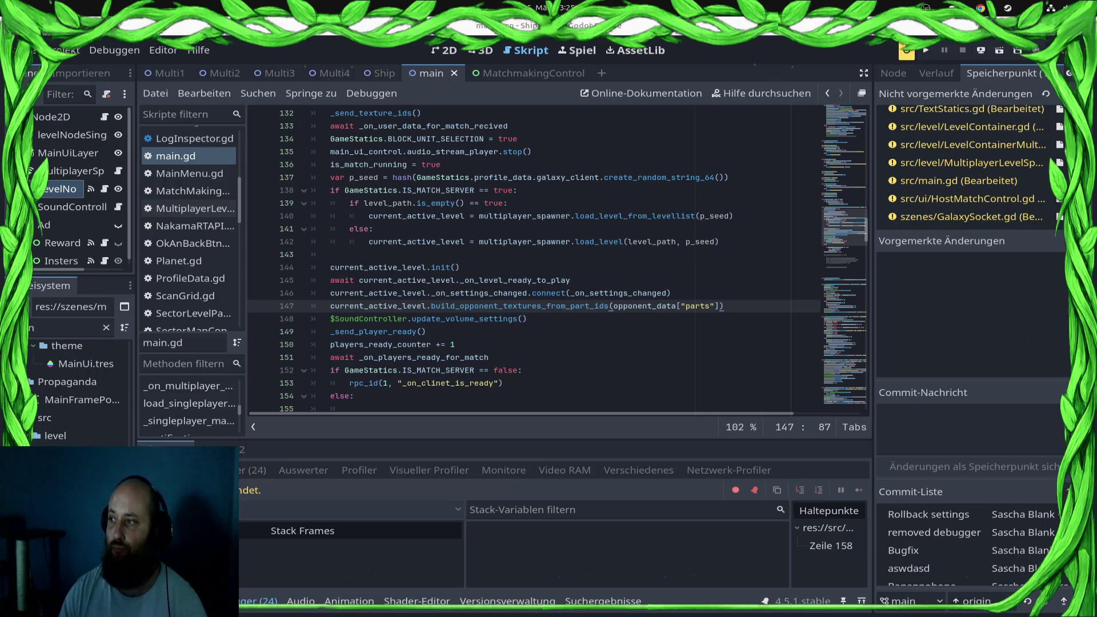
- Delete the blank line 155 after the else: and save the script
{"action": "scroll", "coordinate": [557, 260], "scroll_direction": "up", "scroll_amount": 2}
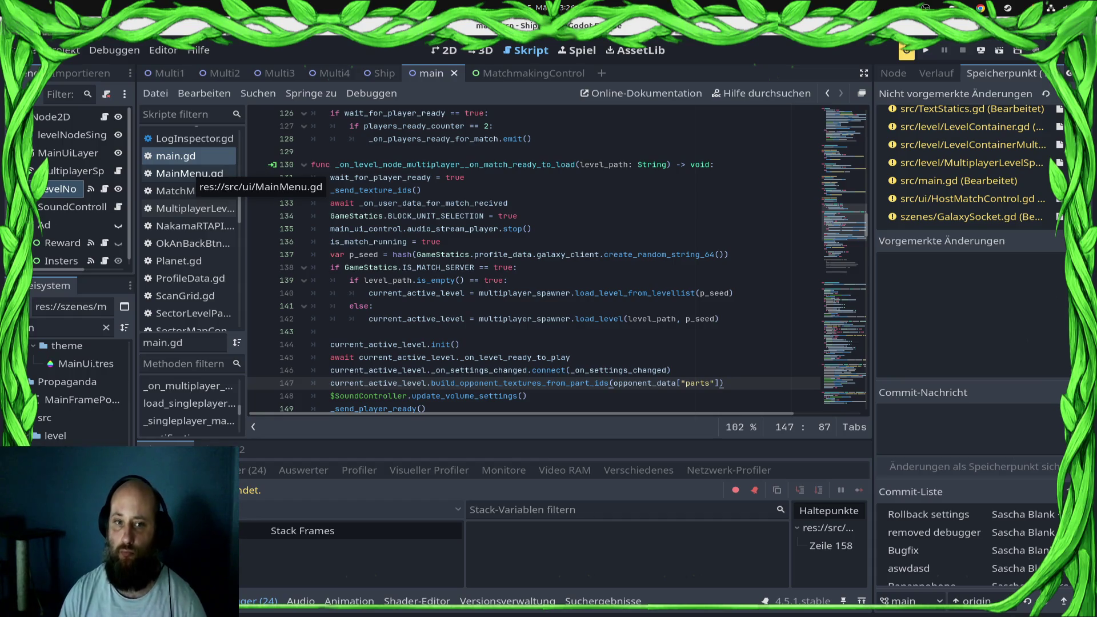
{"action": "scroll", "coordinate": [188, 229], "scroll_direction": "down", "scroll_amount": 10}
{"action": "scroll", "coordinate": [189, 234], "scroll_direction": "down", "scroll_amount": 1}
{"action": "scroll", "coordinate": [560, 257], "scroll_direction": "down", "scroll_amount": 5}
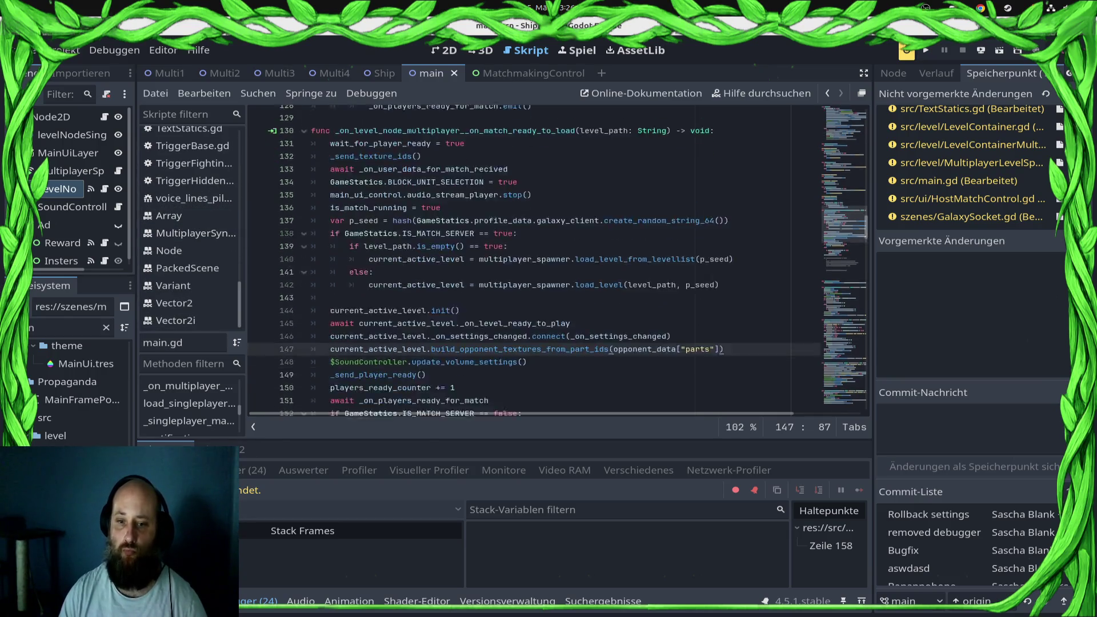
{"action": "scroll", "coordinate": [560, 257], "scroll_direction": "down", "scroll_amount": 3}
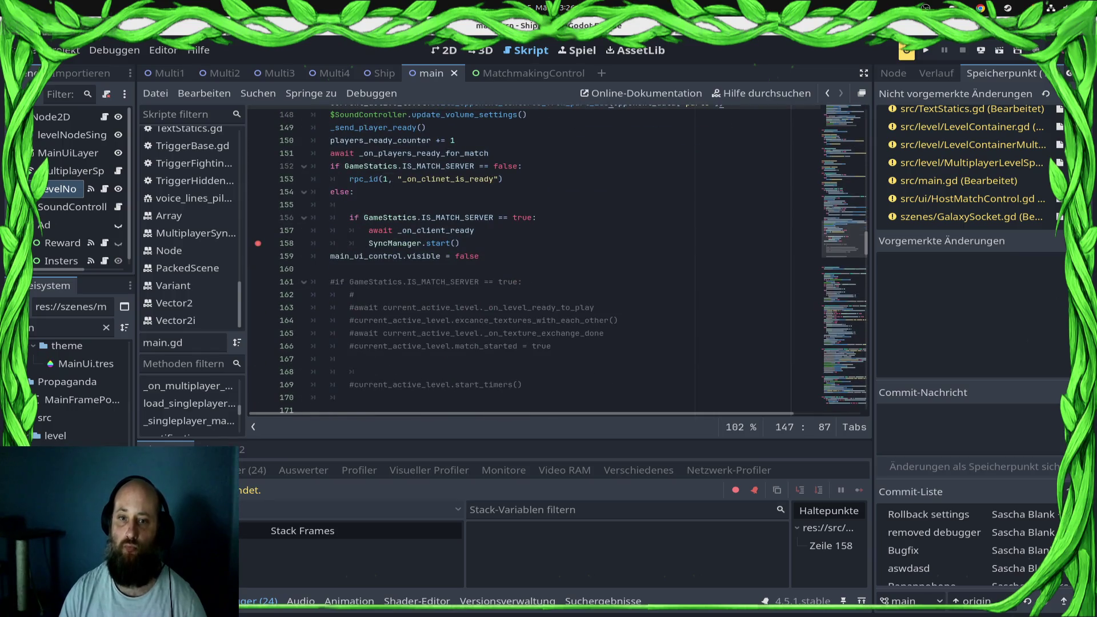
{"action": "left_click", "coordinate": [349, 205]}
{"action": "key", "text": "BackSpace"}
{"action": "key", "text": "BackSpace"}
{"action": "key", "text": "ctrl+s"}
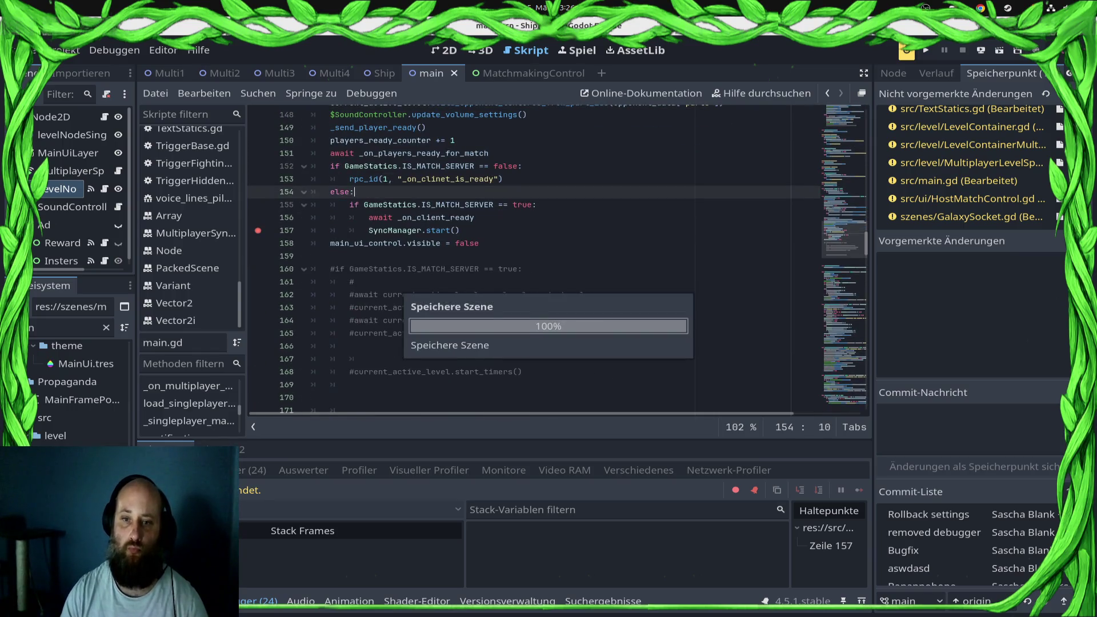
{"action": "left_click", "coordinate": [906, 50]}
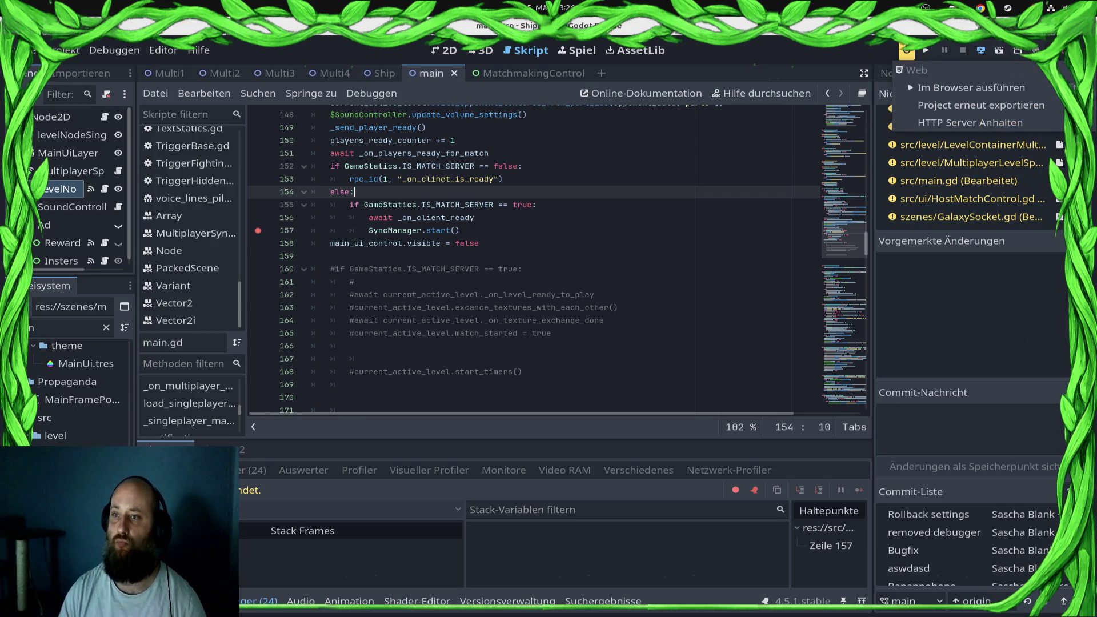
- Run the project in the browser, then choose VS and Play Ranked Match in the game
{"action": "left_click", "coordinate": [948, 86]}
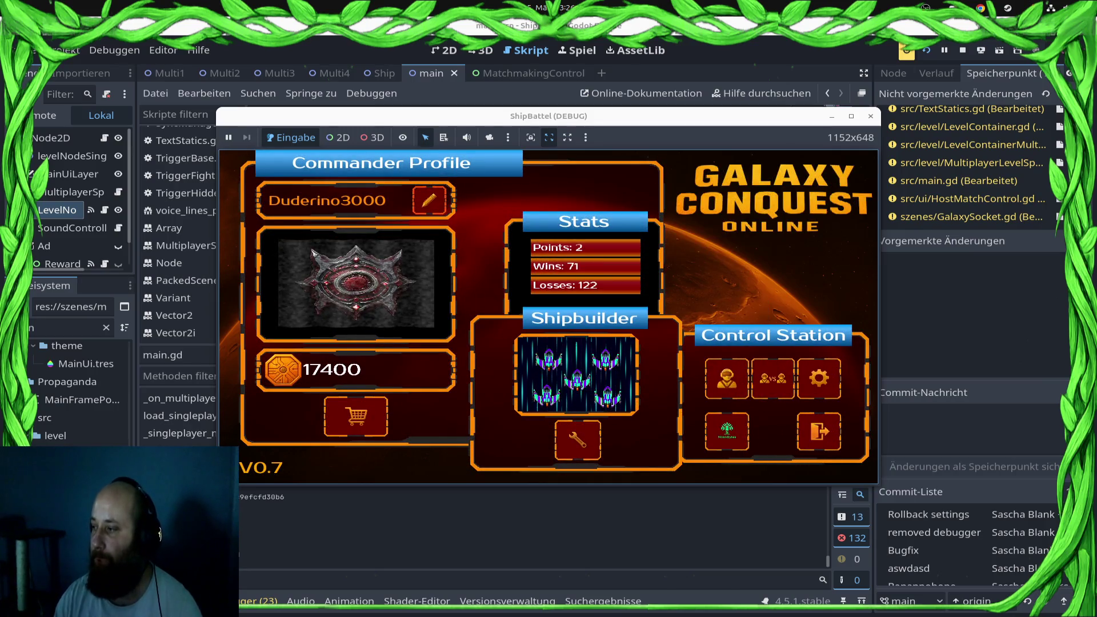
{"action": "left_click", "coordinate": [772, 379]}
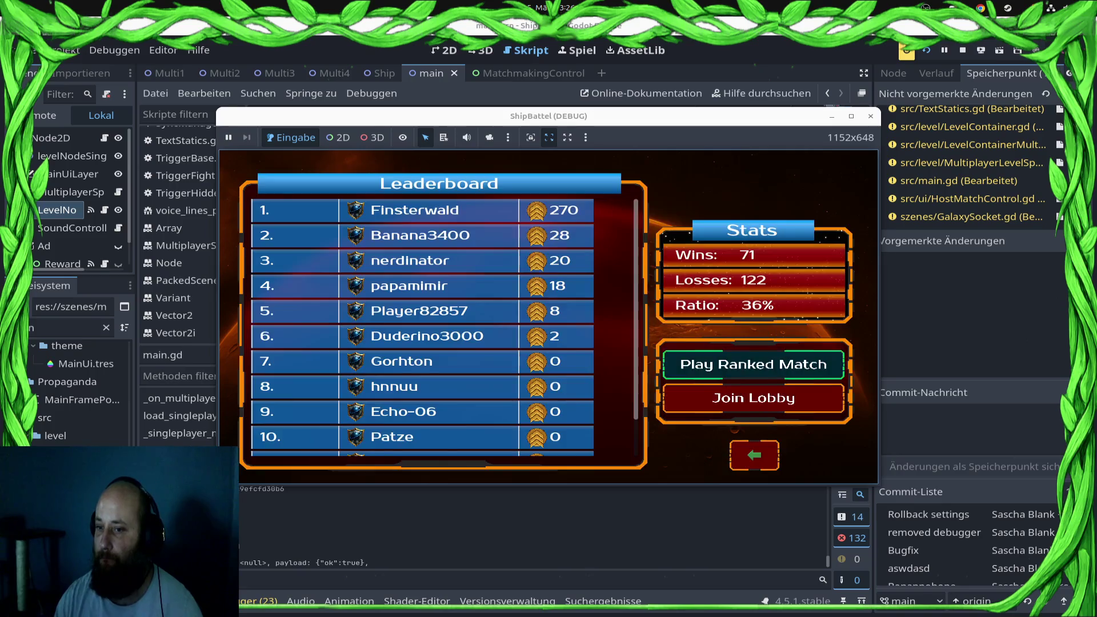
{"action": "left_click", "coordinate": [760, 368]}
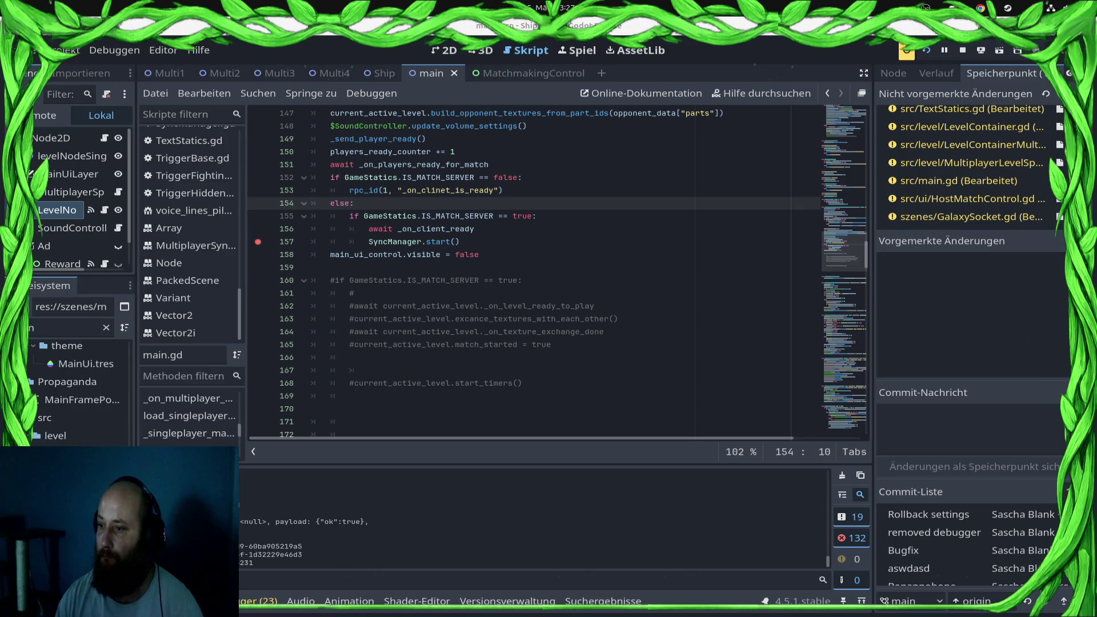
- Inspect the _on_client_ready await in the match-start function, then stop the running game
{"action": "scroll", "coordinate": [557, 272], "scroll_direction": "up", "scroll_amount": 3}
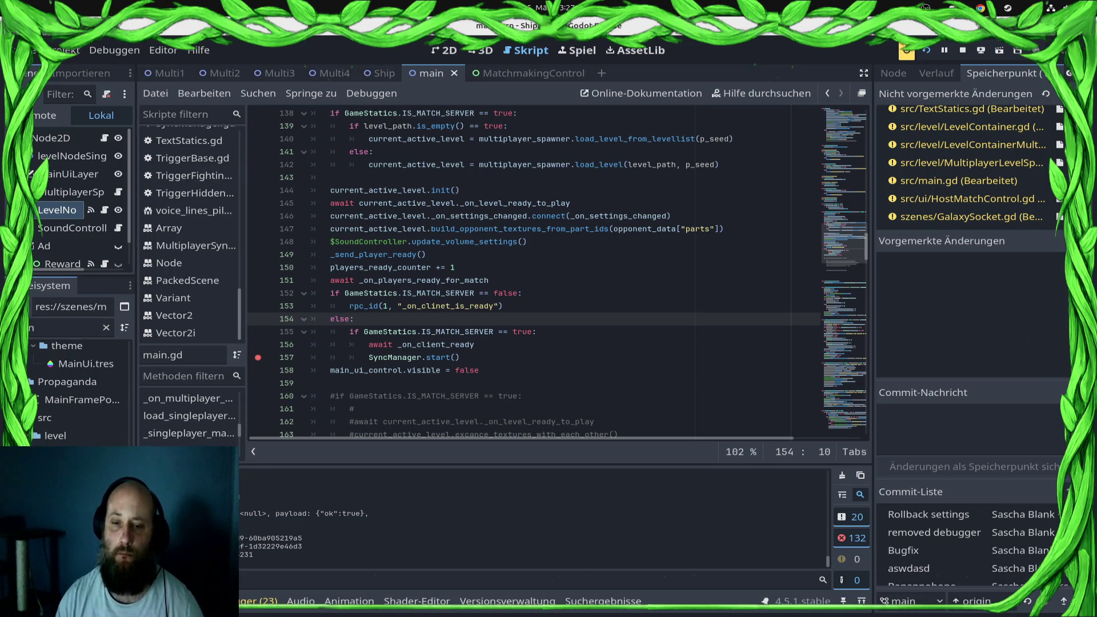
{"action": "scroll", "coordinate": [557, 272], "scroll_direction": "up", "scroll_amount": 2}
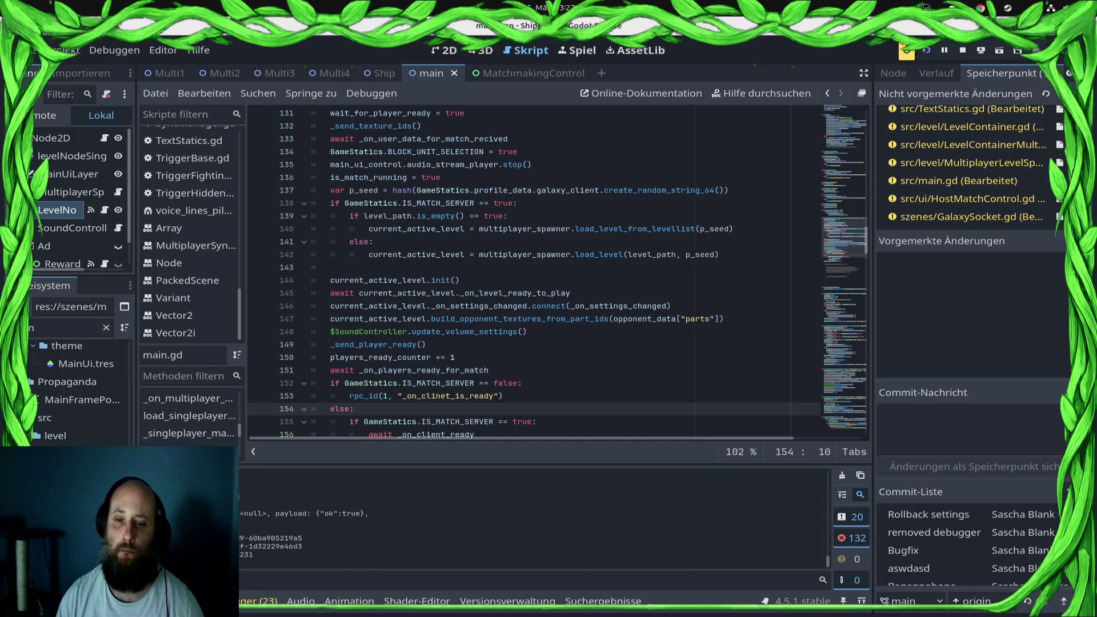
{"action": "scroll", "coordinate": [557, 275], "scroll_direction": "up", "scroll_amount": 3}
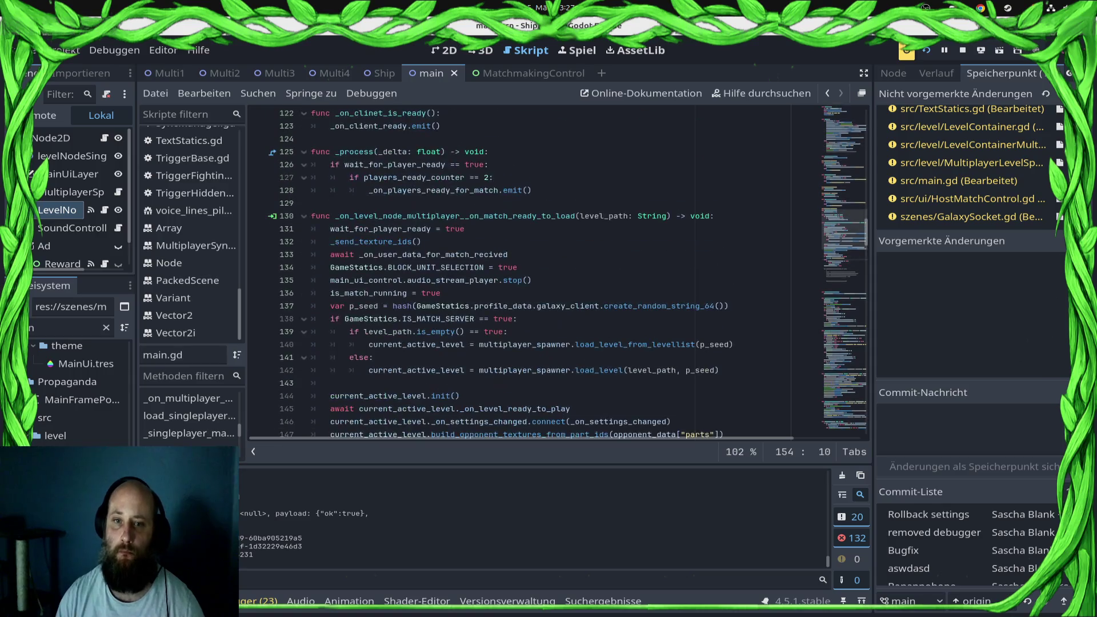
{"action": "scroll", "coordinate": [557, 274], "scroll_direction": "down", "scroll_amount": 2}
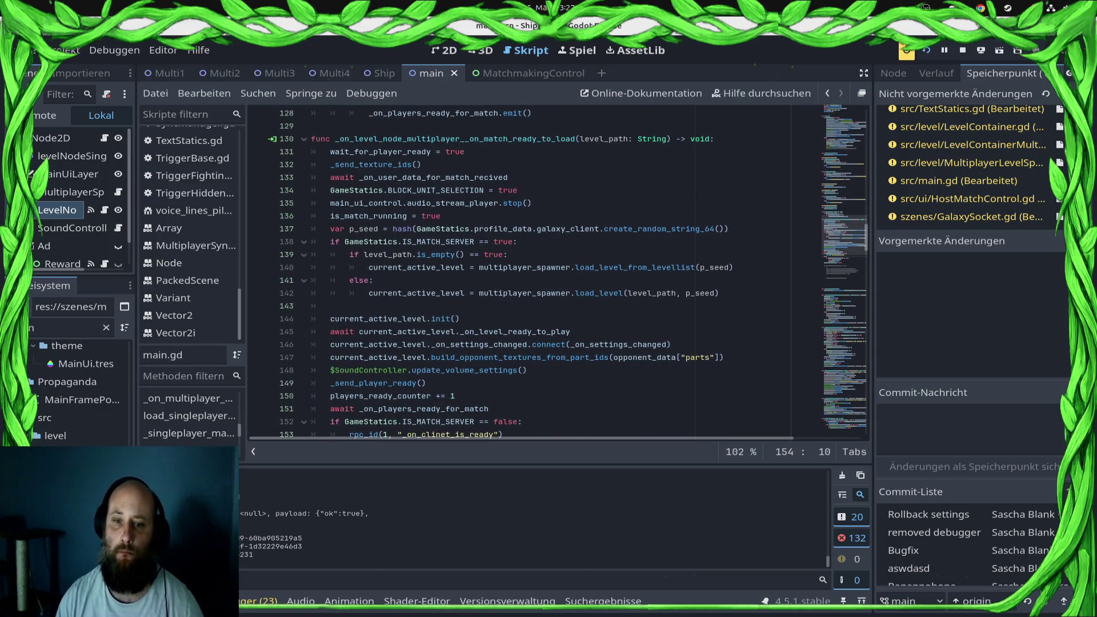
{"action": "scroll", "coordinate": [557, 274], "scroll_direction": "down", "scroll_amount": 2}
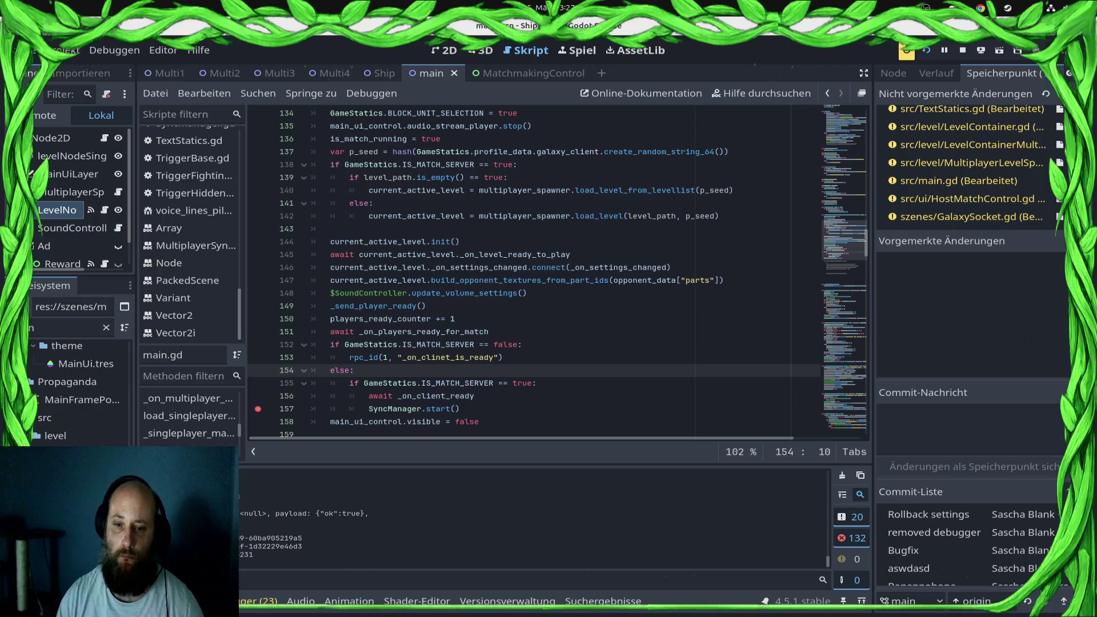
{"action": "double_click", "coordinate": [436, 396]}
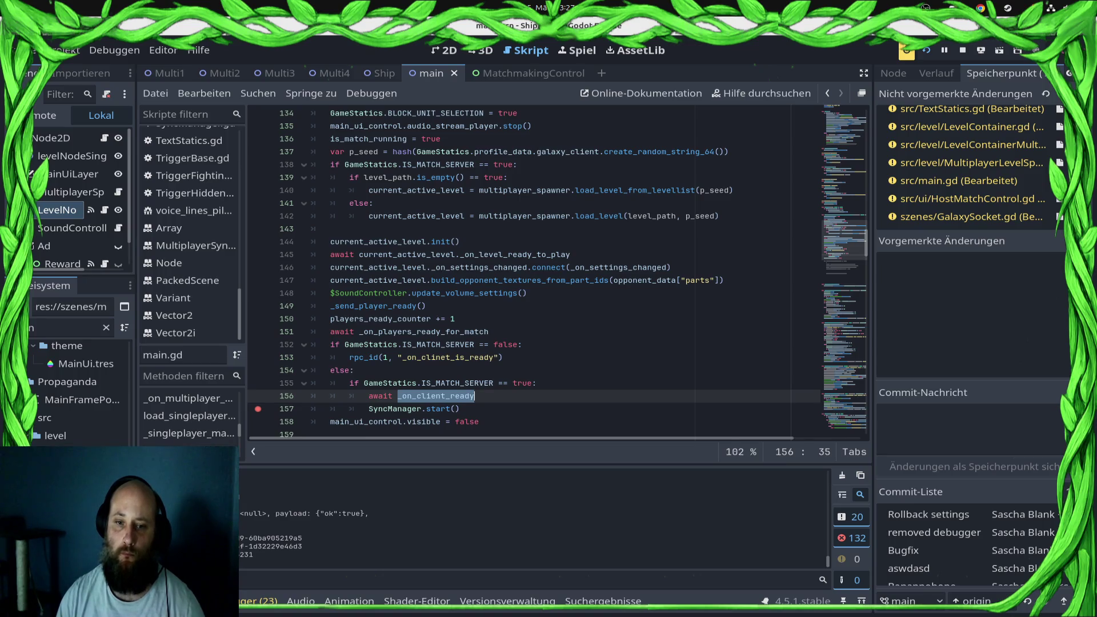
{"action": "key", "text": "shift+Right"}
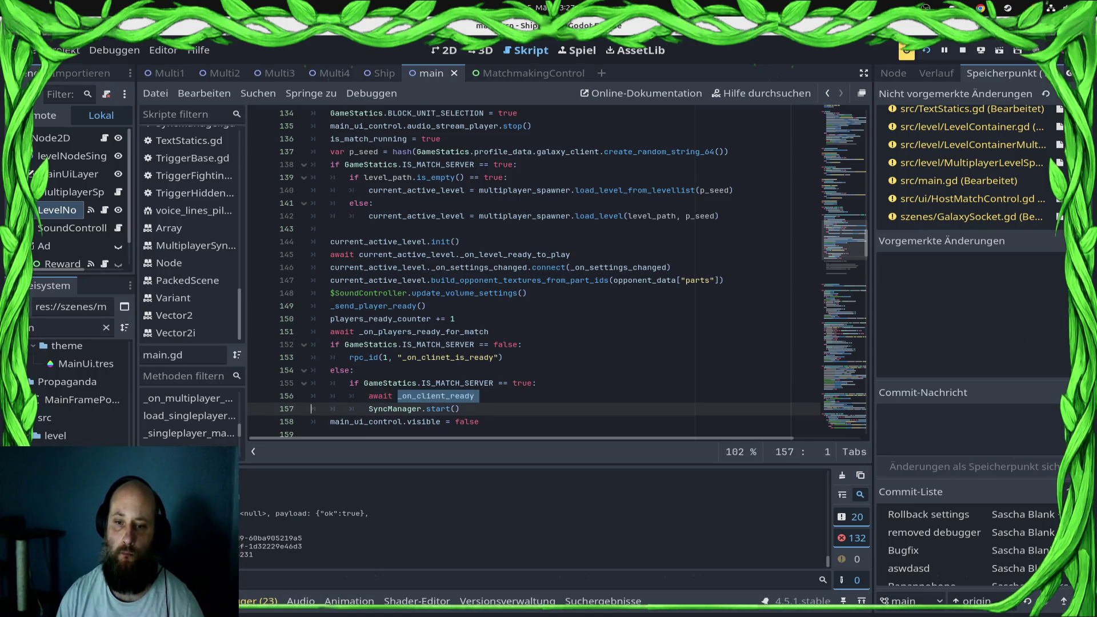
{"action": "left_click", "coordinate": [489, 332]}
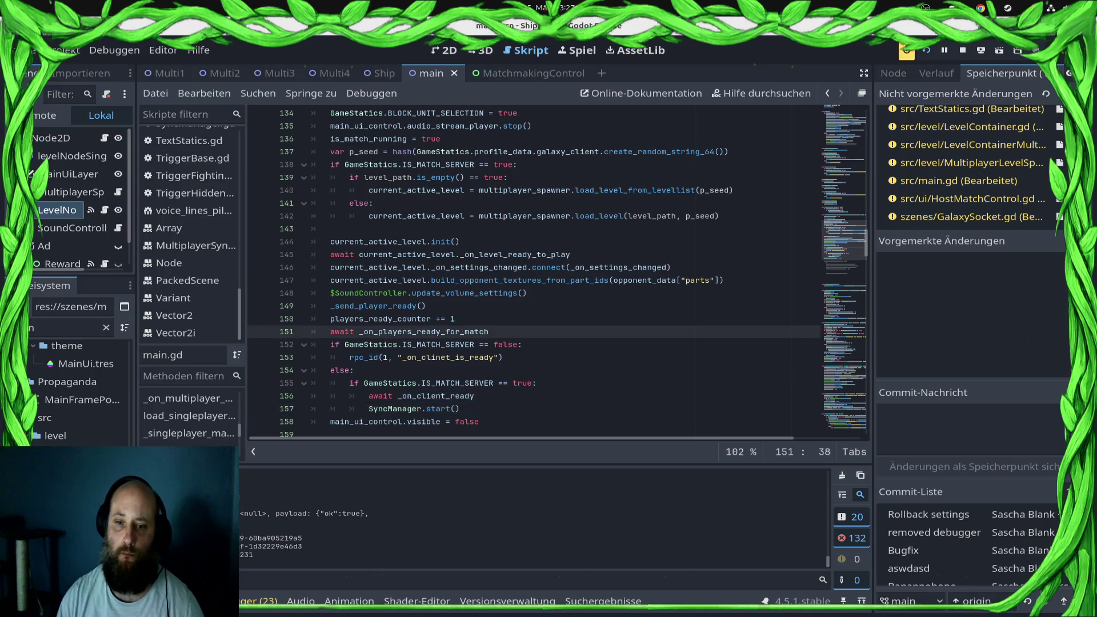
{"action": "left_click", "coordinate": [523, 344]}
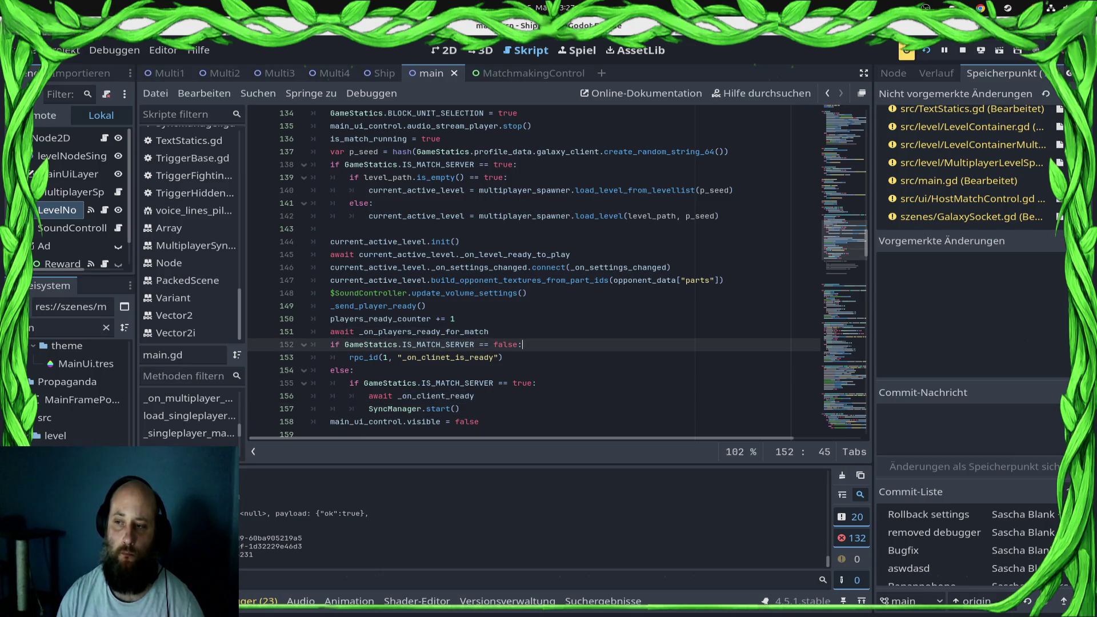
{"action": "left_click", "coordinate": [963, 50]}
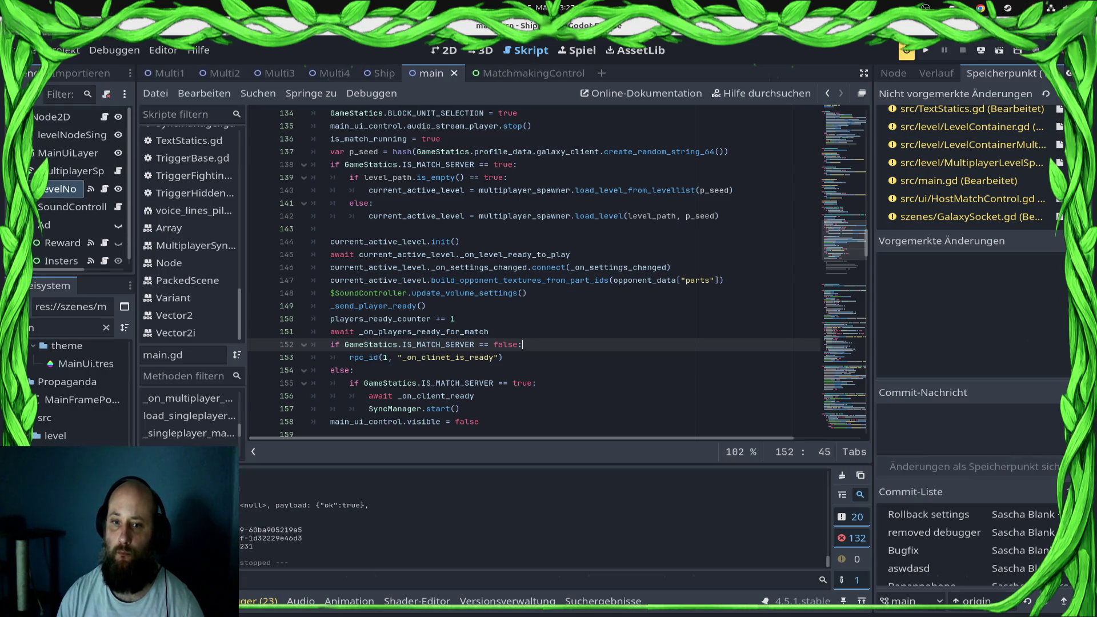
- Try adding main_ui_control.visible = false after the level init line, then remove it again
{"action": "left_click", "coordinate": [460, 242]}
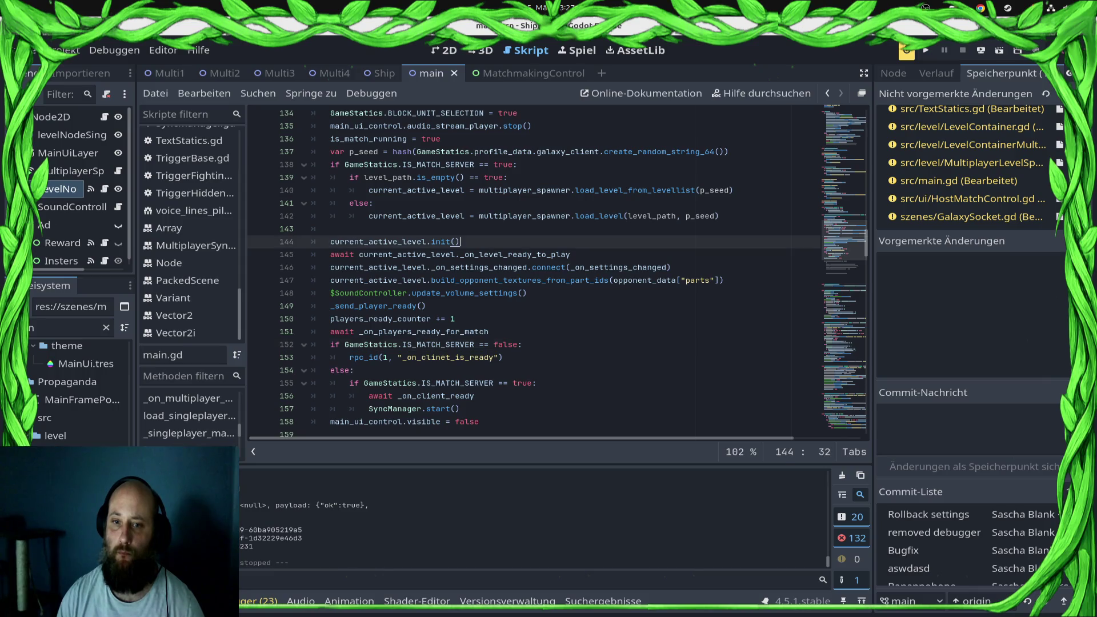
{"action": "key", "text": "Return"}
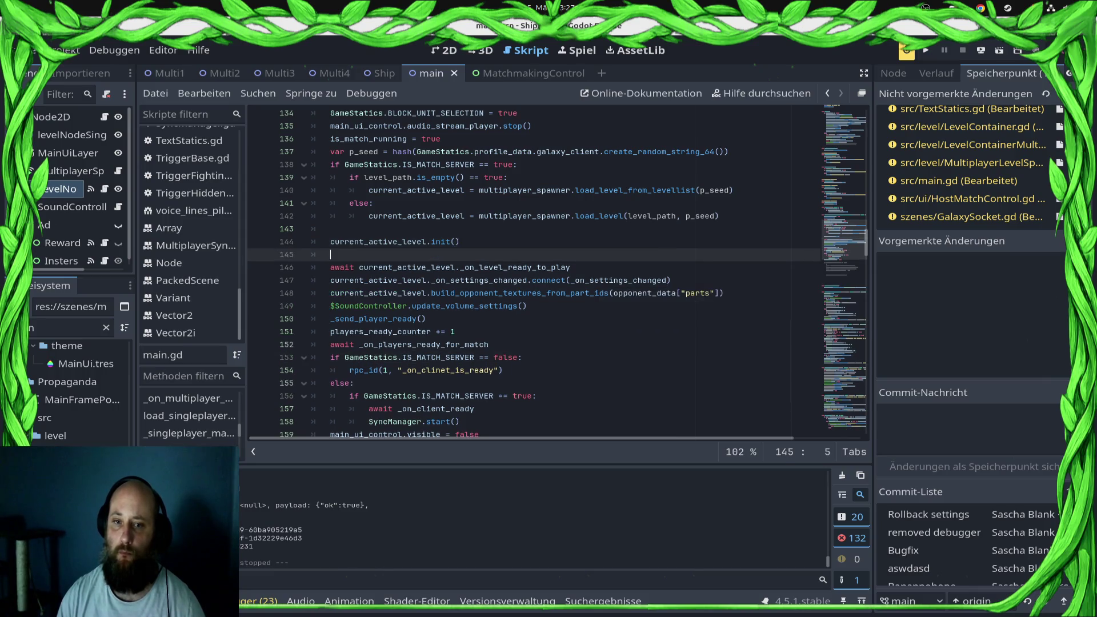
{"action": "type", "text": "main"}
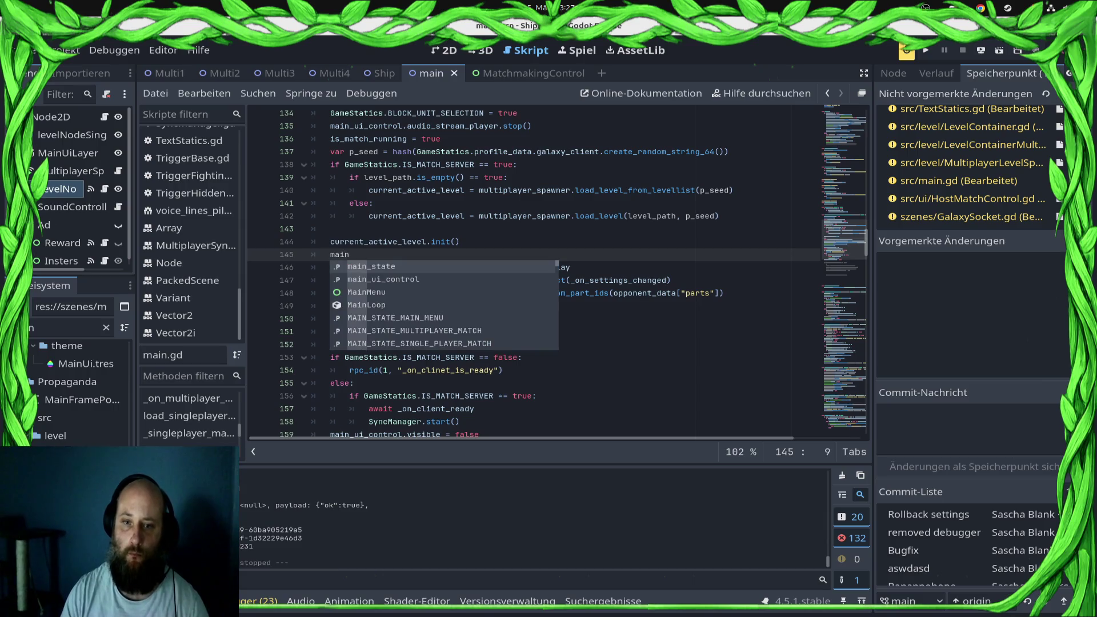
{"action": "key", "text": "Down"}
{"action": "key", "text": "Return"}
{"action": "type", "text": ".visible = false"}
{"action": "key", "text": "ctrl+s"}
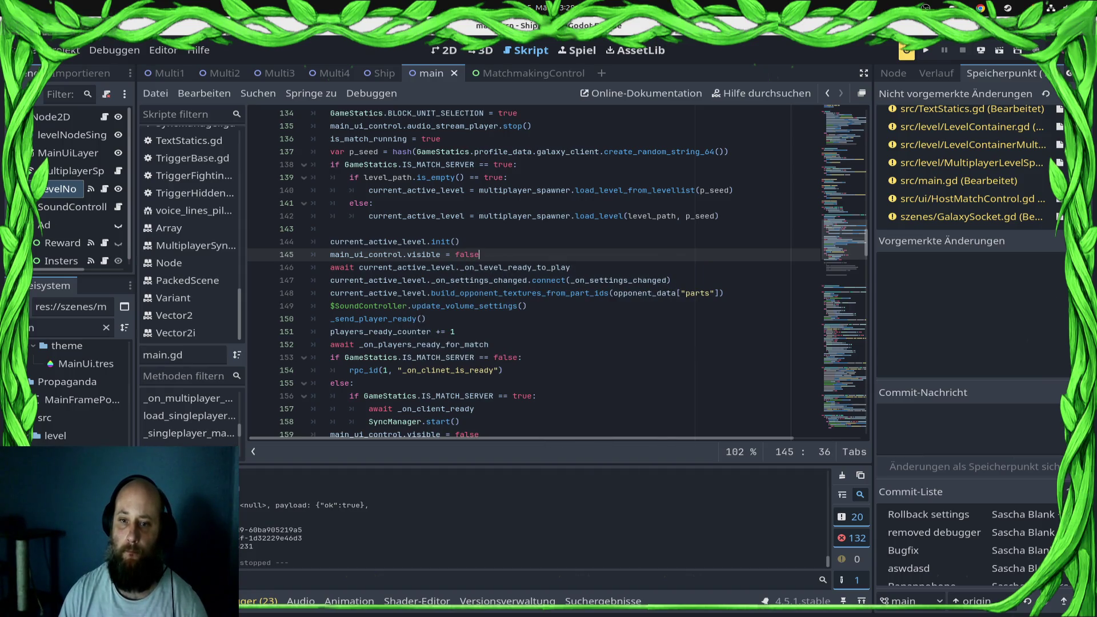
{"action": "key", "text": "shift+Home"}
{"action": "key", "text": "BackSpace"}
{"action": "key", "text": "Down"}
{"action": "key", "text": "Down"}
{"action": "key", "text": "Down"}
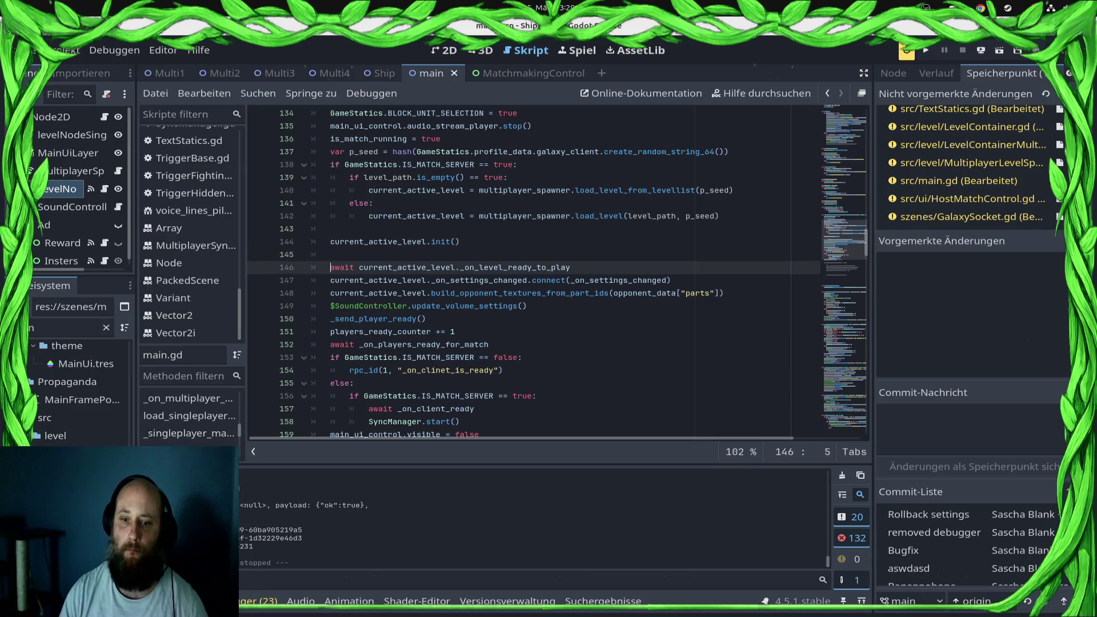
- Move the final main_ui_control.visible = false line below the players-ready await and save
{"action": "key", "text": "Down"}
{"action": "key", "text": "Down"}
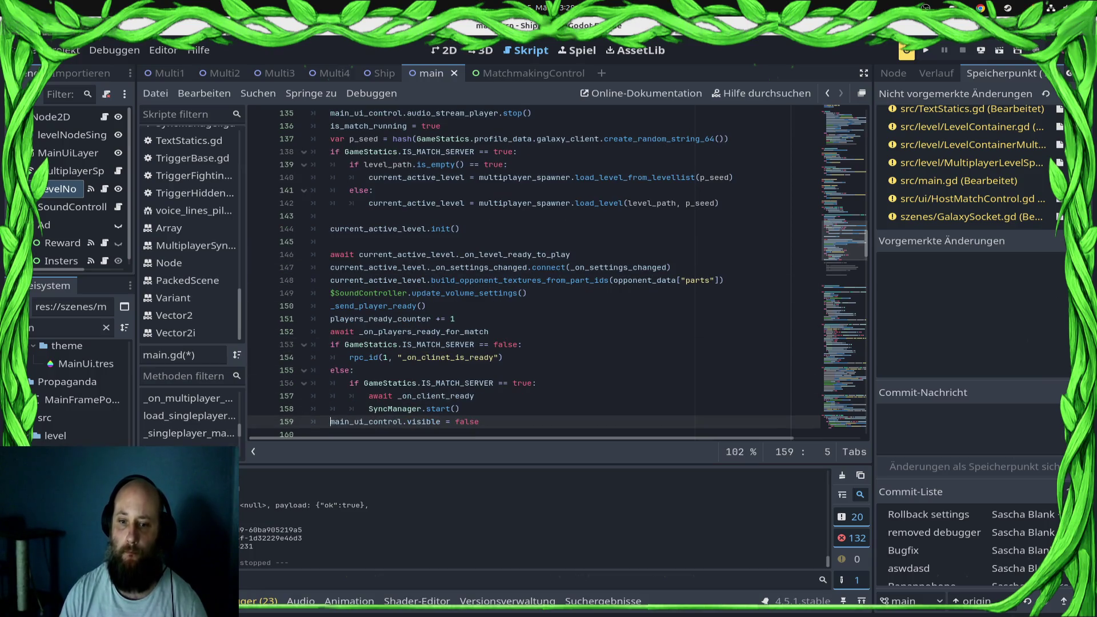
{"action": "key", "text": "shift+End"}
{"action": "key", "text": "BackSpace"}
{"action": "key", "text": "Up"}
{"action": "key", "text": "Up"}
{"action": "key", "text": "Up"}
{"action": "key", "text": "ctrl+v"}
{"action": "key", "text": "ctrl+s"}
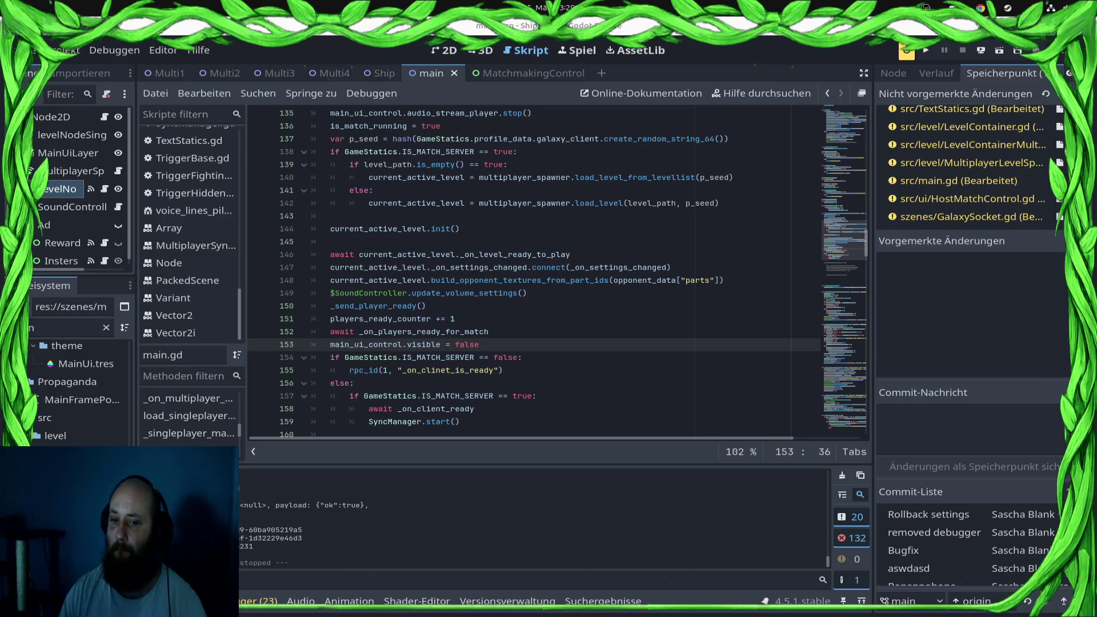
{"action": "scroll", "coordinate": [534, 272], "scroll_direction": "down", "scroll_amount": 1}
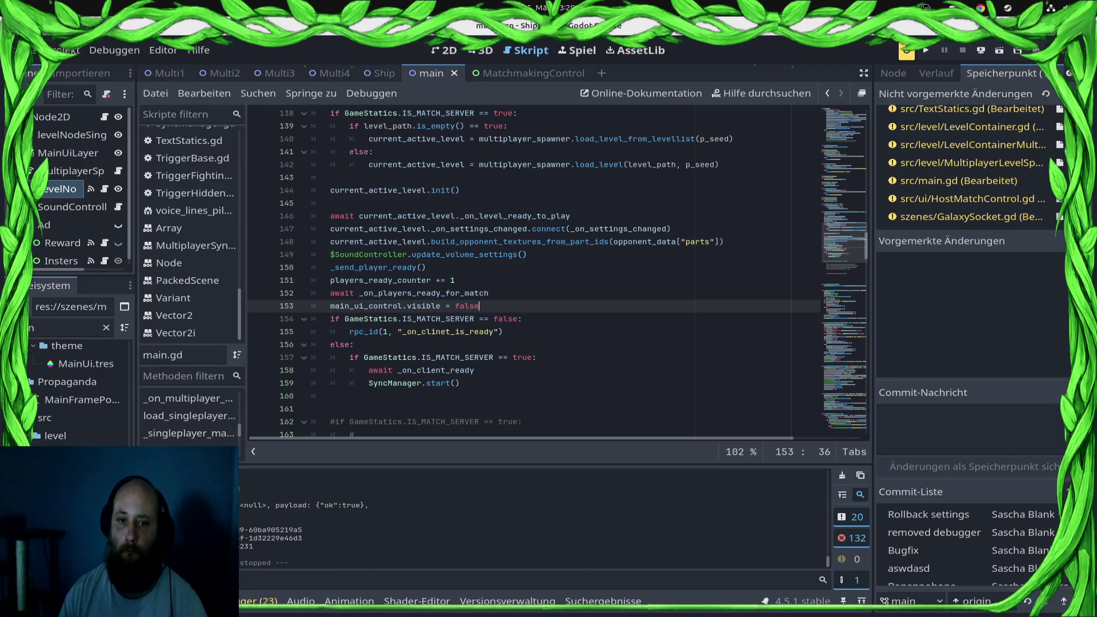
{"action": "scroll", "coordinate": [189, 240], "scroll_direction": "up", "scroll_amount": 10}
{"action": "scroll", "coordinate": [189, 234], "scroll_direction": "up", "scroll_amount": 10}
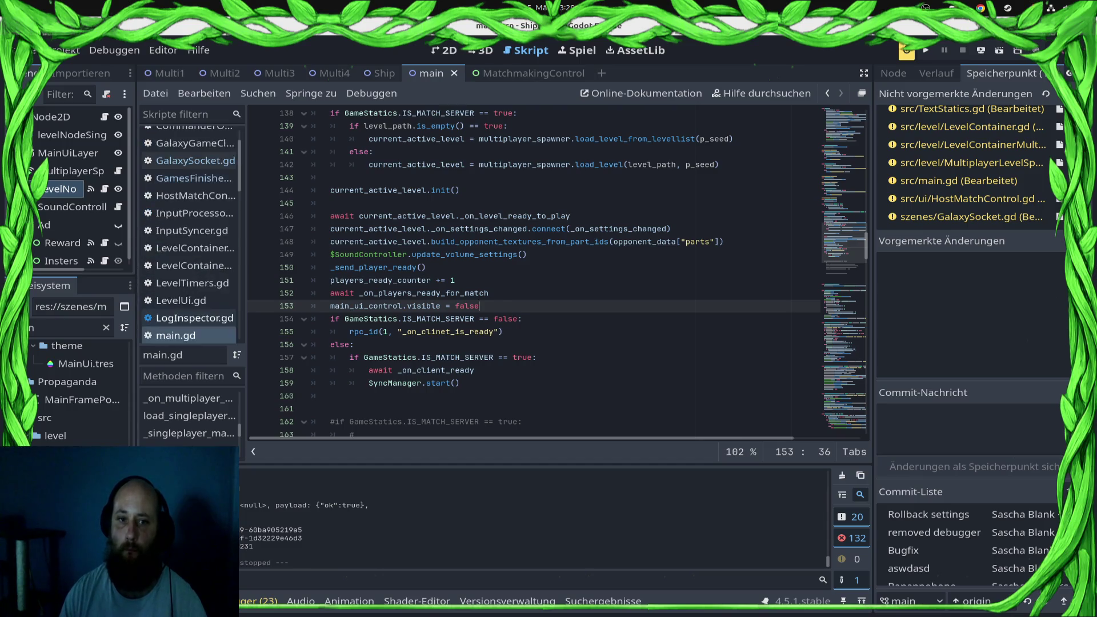
- In GalaxySocket.gd, add a new function add_peers_to_sync_manager() after the else branch
{"action": "scroll", "coordinate": [188, 206], "scroll_direction": "up", "scroll_amount": 2}
{"action": "left_click", "coordinate": [189, 188]}
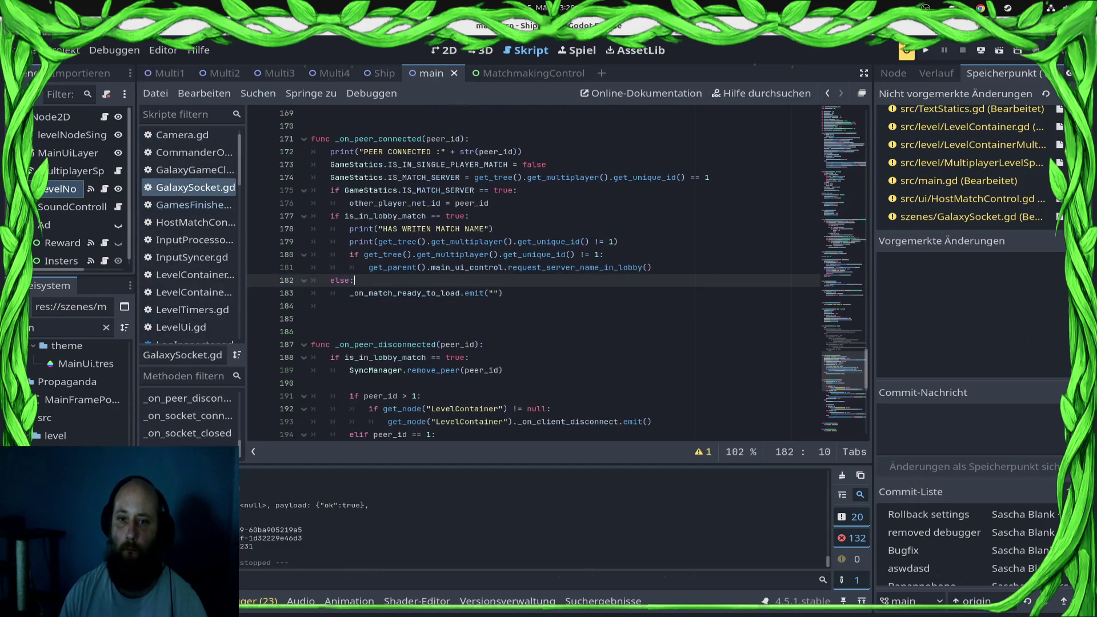
{"action": "scroll", "coordinate": [558, 274], "scroll_direction": "down", "scroll_amount": 3}
{"action": "scroll", "coordinate": [557, 274], "scroll_direction": "down", "scroll_amount": 3}
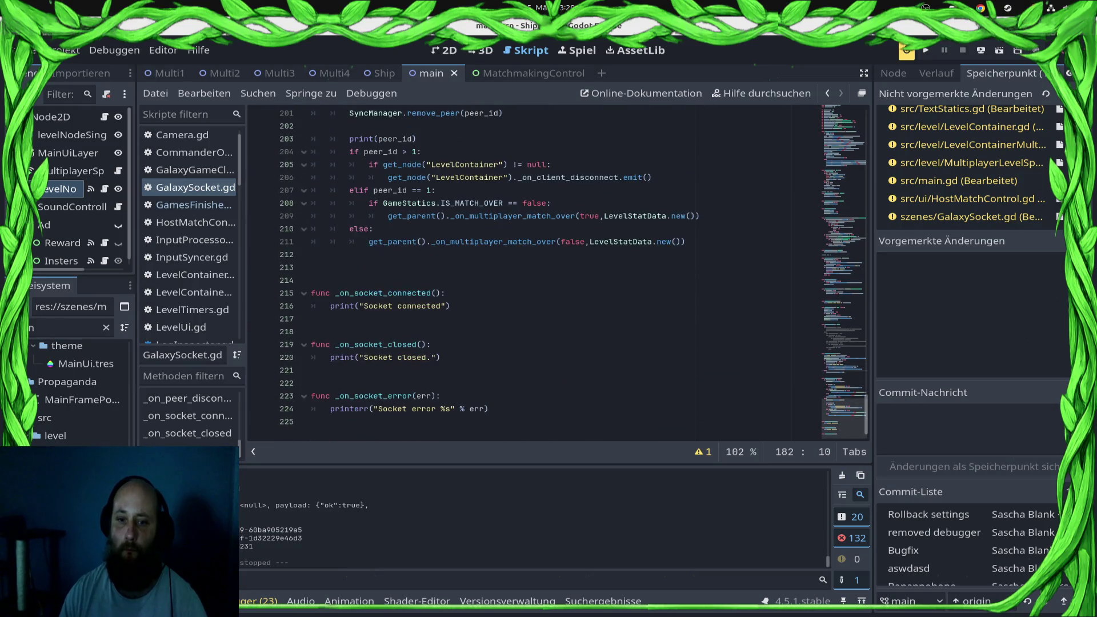
{"action": "scroll", "coordinate": [380, 342], "scroll_direction": "up", "scroll_amount": 8}
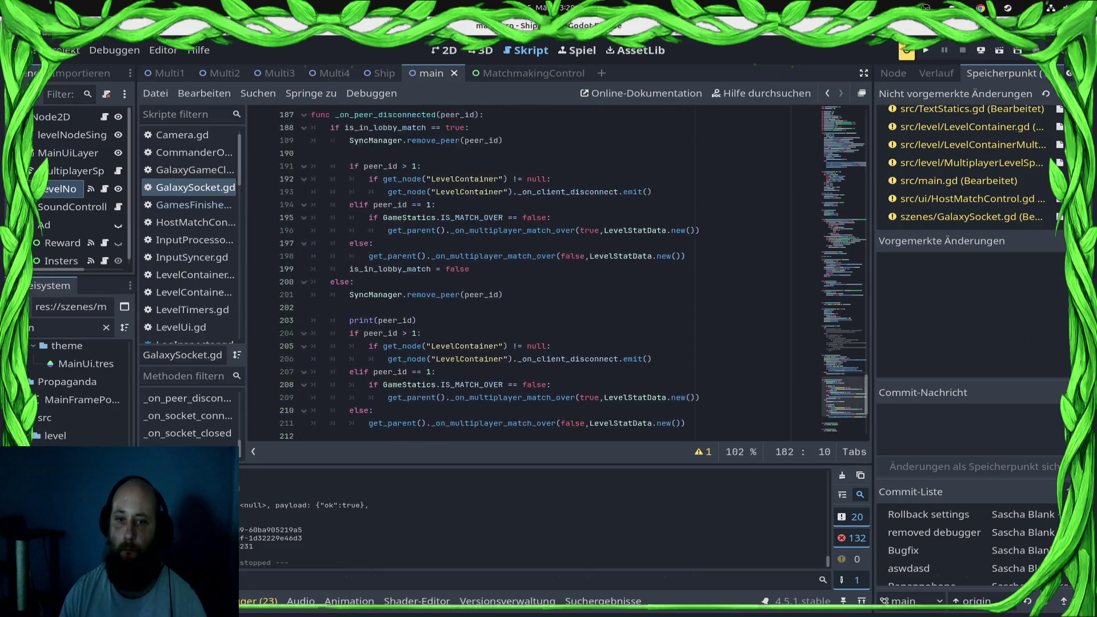
{"action": "scroll", "coordinate": [380, 342], "scroll_direction": "up", "scroll_amount": 5}
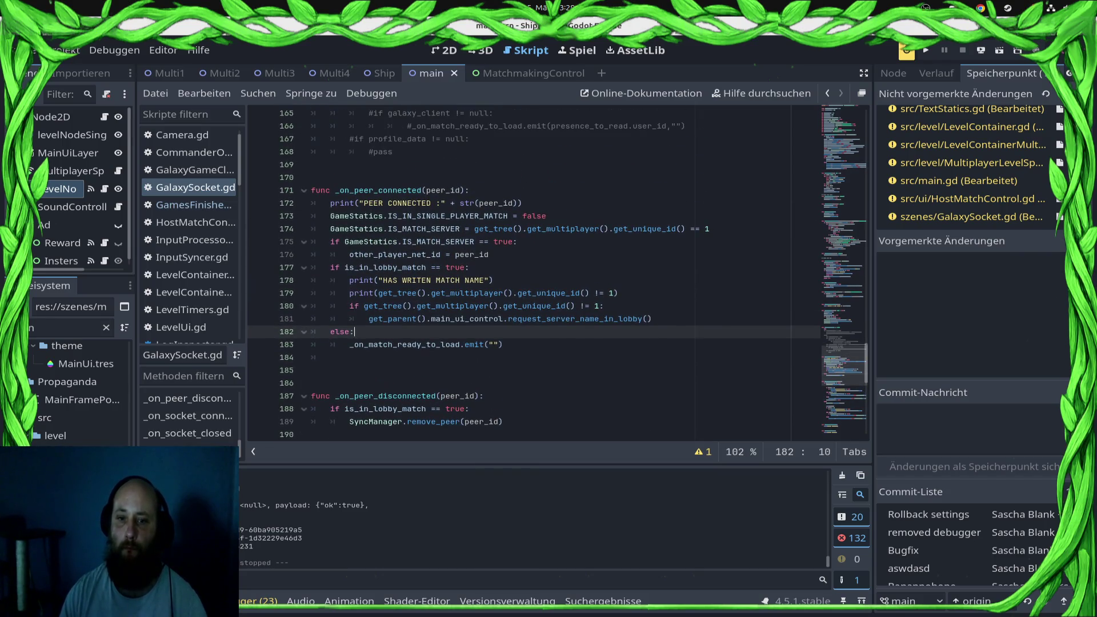
{"action": "left_click", "coordinate": [343, 383]}
{"action": "key", "text": "Return"}
{"action": "key", "text": "Up"}
{"action": "type", "text": "func add_pe"}
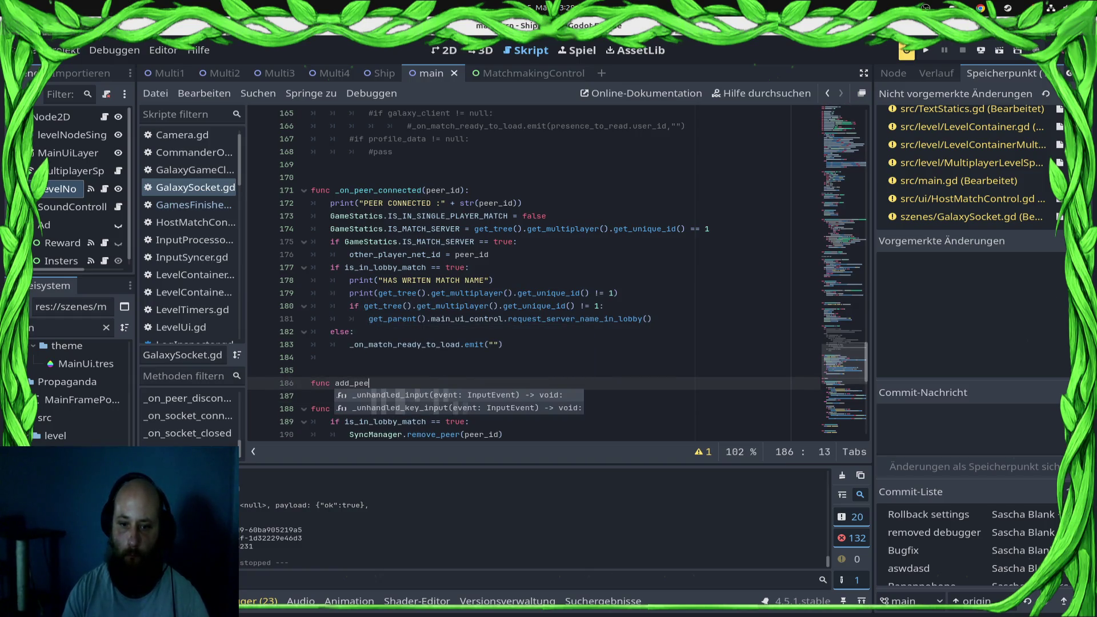
{"action": "type", "text": "ers_to_synch"}
{"action": "key", "text": "BackSpace"}
{"action": "type", "text": "_manager():"}
{"action": "key", "text": "Return"}
- Write SyncManager.add_peer(multiplayer.get_unique_id()) as the function body
{"action": "type", "text": "if ImageFormatLoaderExtension"}
{"action": "key", "text": "Return"}
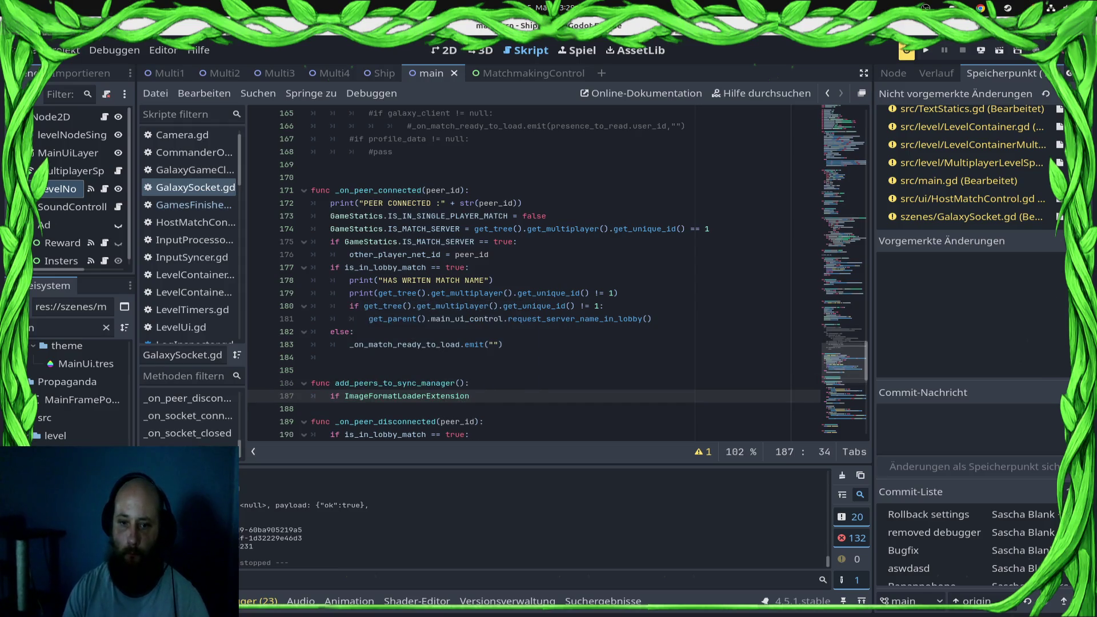
{"action": "key", "text": "shift+Home"}
{"action": "type", "text": "I"}
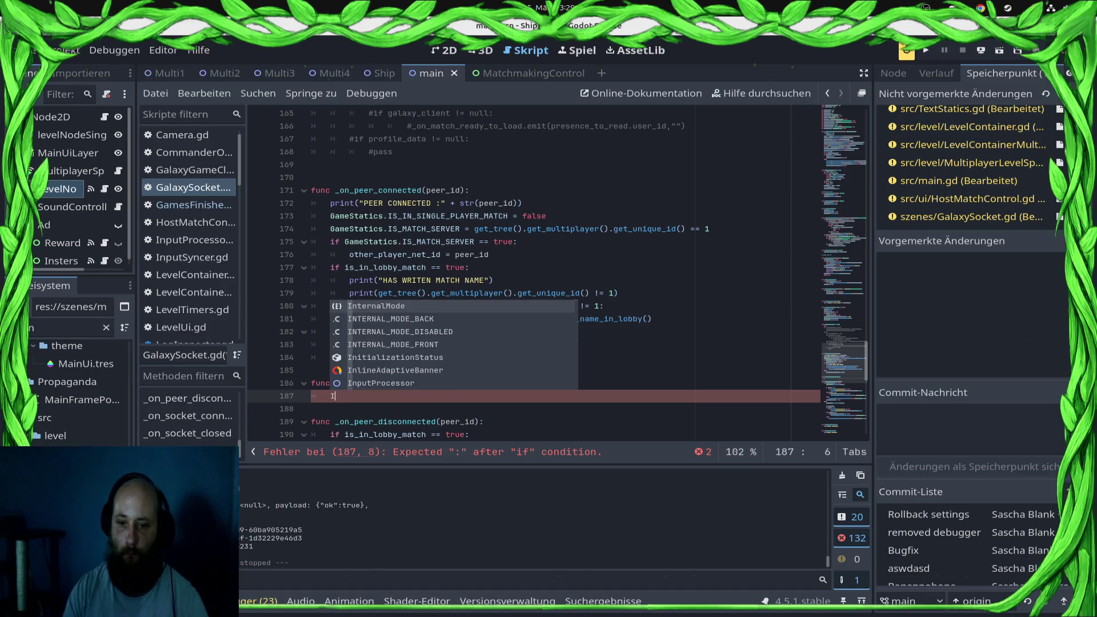
{"action": "key", "text": "BackSpace"}
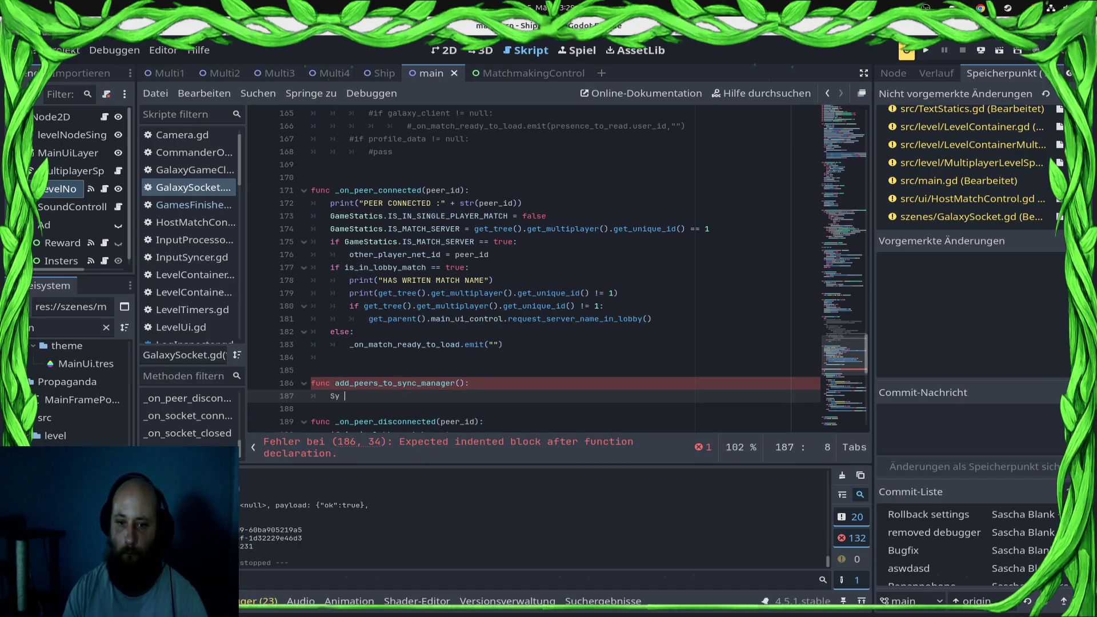
{"action": "type", "text": "Sy"}
{"action": "key", "text": "Return"}
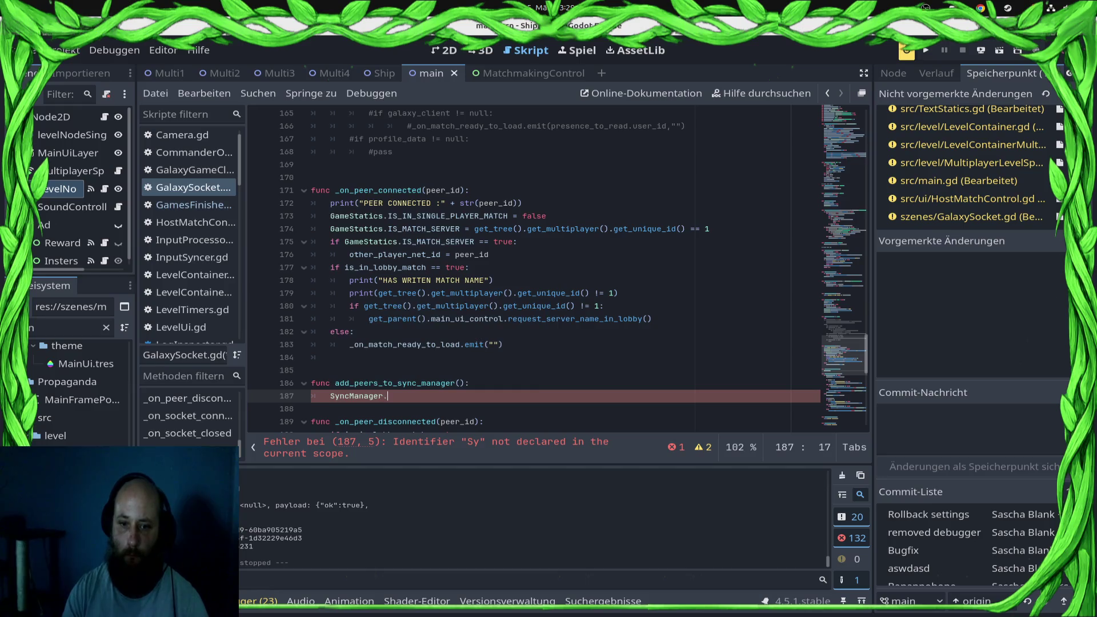
{"action": "type", "text": "."}
{"action": "key", "text": "Return"}
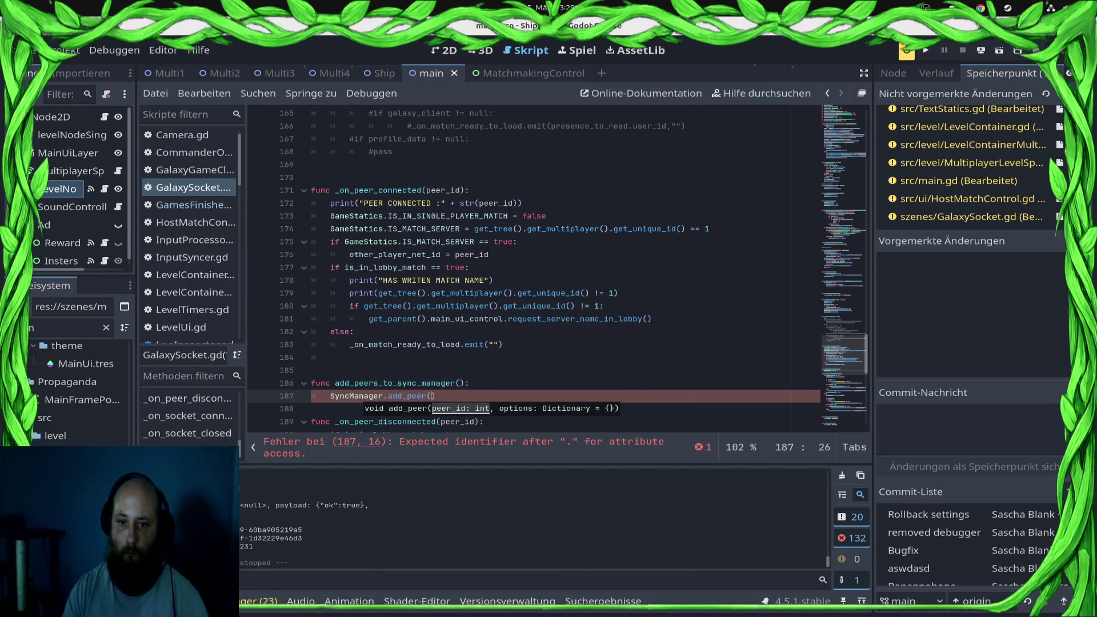
{"action": "type", "text": "mo"}
{"action": "key", "text": "BackSpace"}
{"action": "type", "text": "u"}
{"action": "key", "text": "Down"}
{"action": "key", "text": "Return"}
{"action": "type", "text": "."}
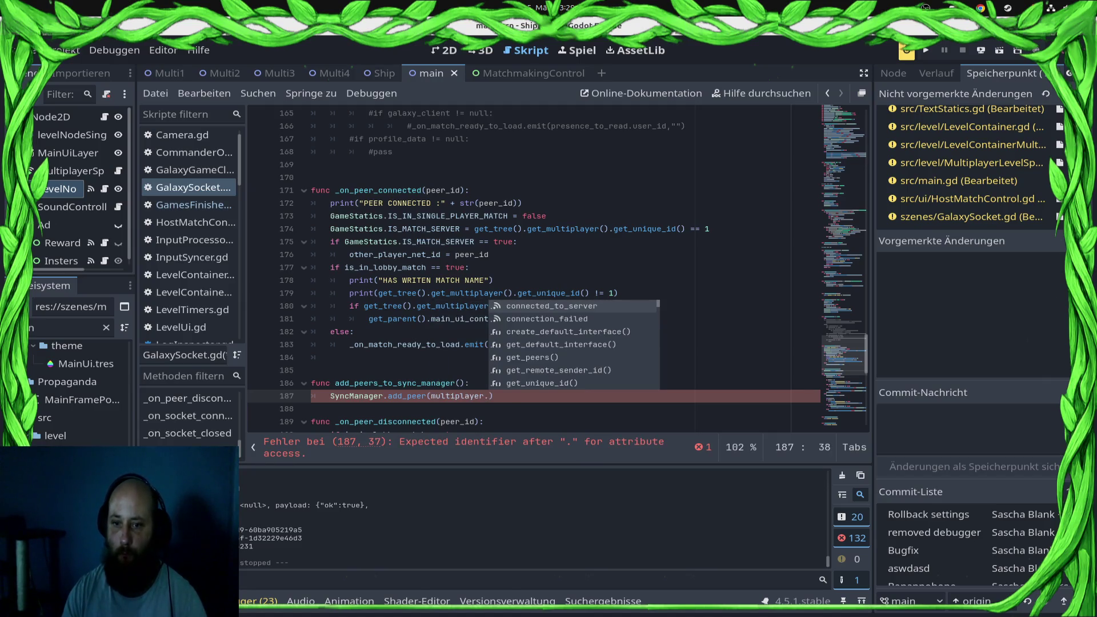
{"action": "key", "text": "shift+Left"}
{"action": "key", "text": "shift+Left"}
{"action": "key", "text": "shift+Left"}
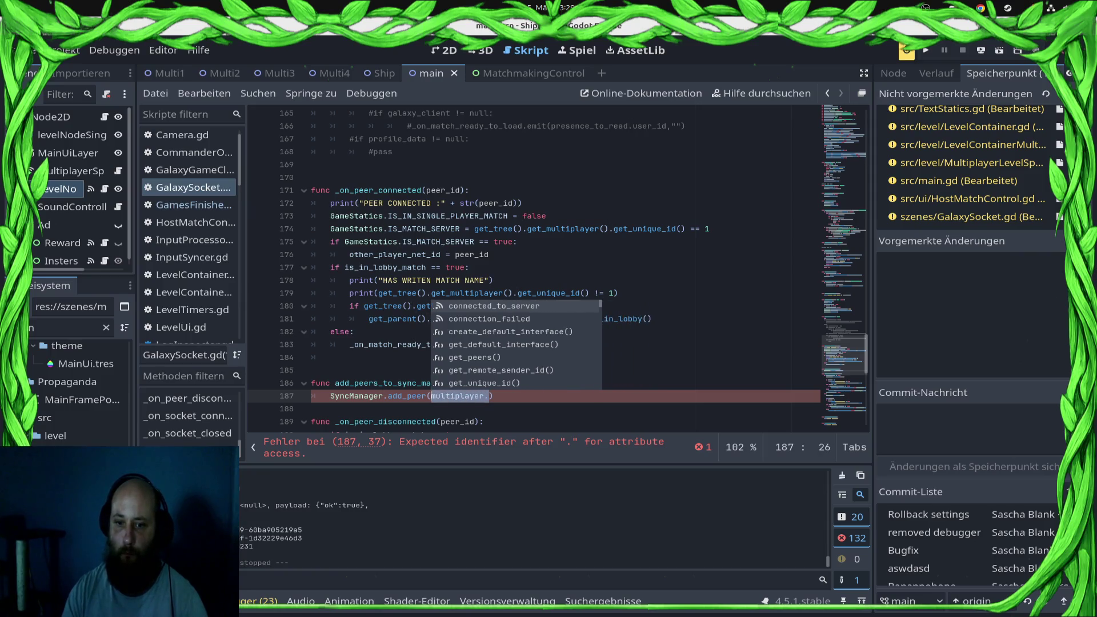
{"action": "key", "text": "Right"}
{"action": "type", "text": "get"}
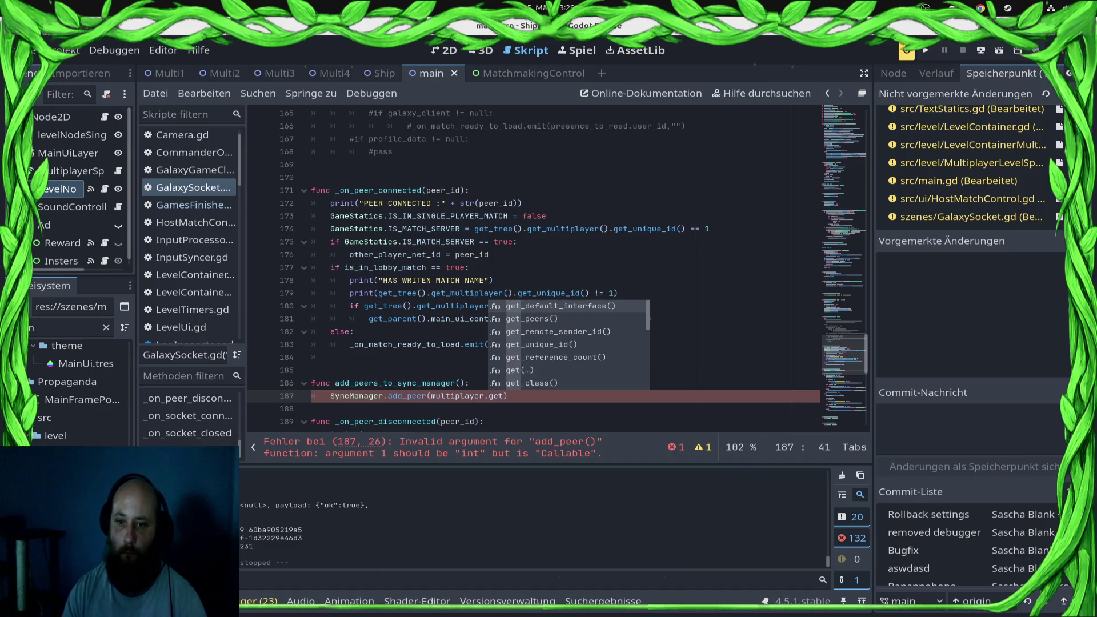
{"action": "key", "text": "Down"}
{"action": "key", "text": "Down"}
{"action": "key", "text": "Down"}
{"action": "key", "text": "Return"}
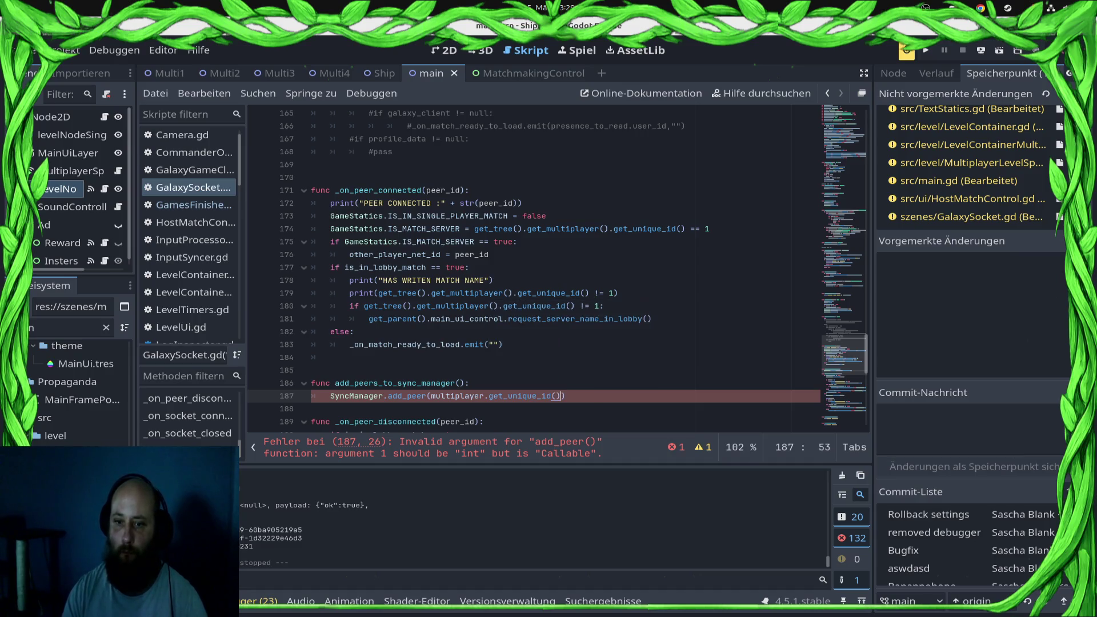
{"action": "key", "text": "Right"}
- Duplicate the add_peer line, then delete both add_peer lines to make room for a loop
{"action": "key", "text": "shift+Home"}
{"action": "key", "text": "ctrl+c"}
{"action": "key", "text": "End"}
{"action": "key", "text": "Return"}
{"action": "key", "text": "ctrl+v"}
{"action": "key", "text": "shift+Left"}
{"action": "key", "text": "shift+Left"}
{"action": "key", "text": "shift+Left"}
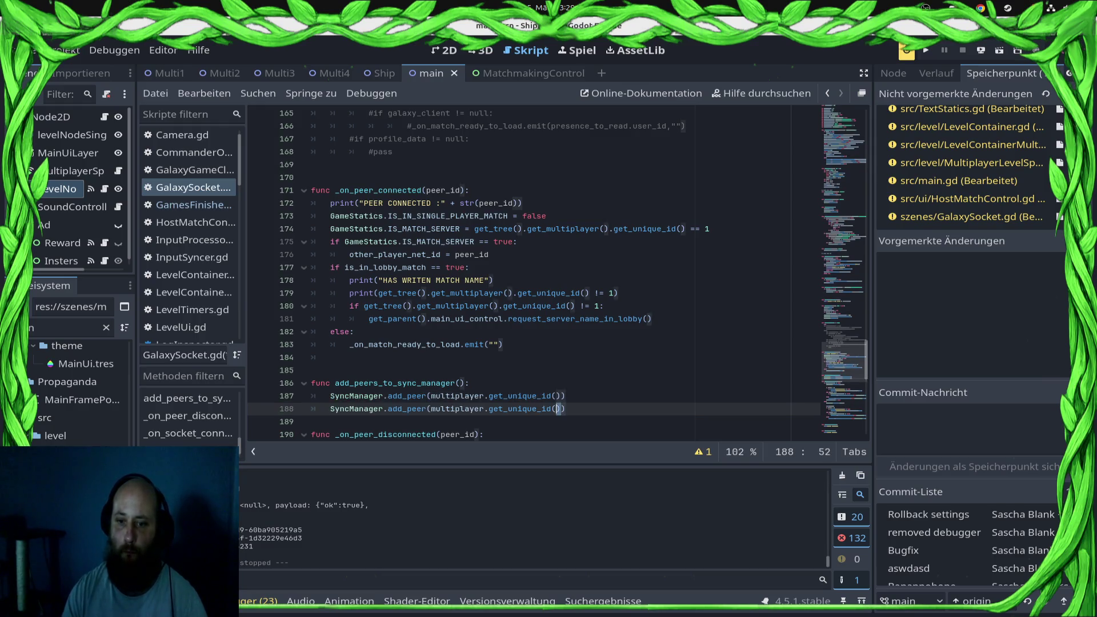
{"action": "key", "text": "shift+Left"}
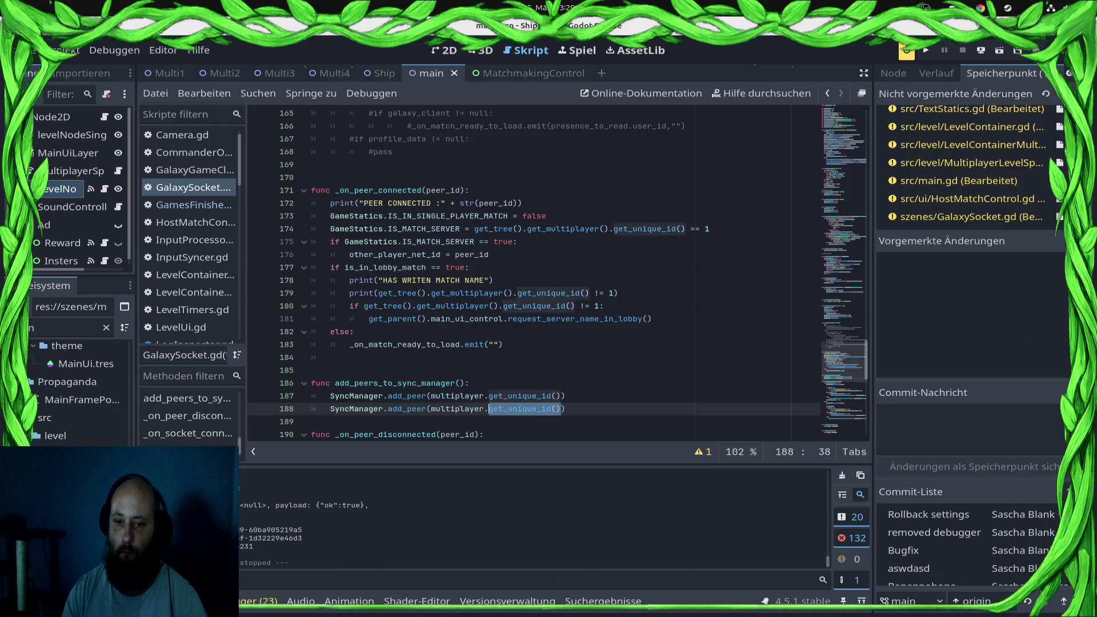
{"action": "key", "text": "End"}
{"action": "key", "text": "shift+Up"}
{"action": "key", "text": "shift+Home"}
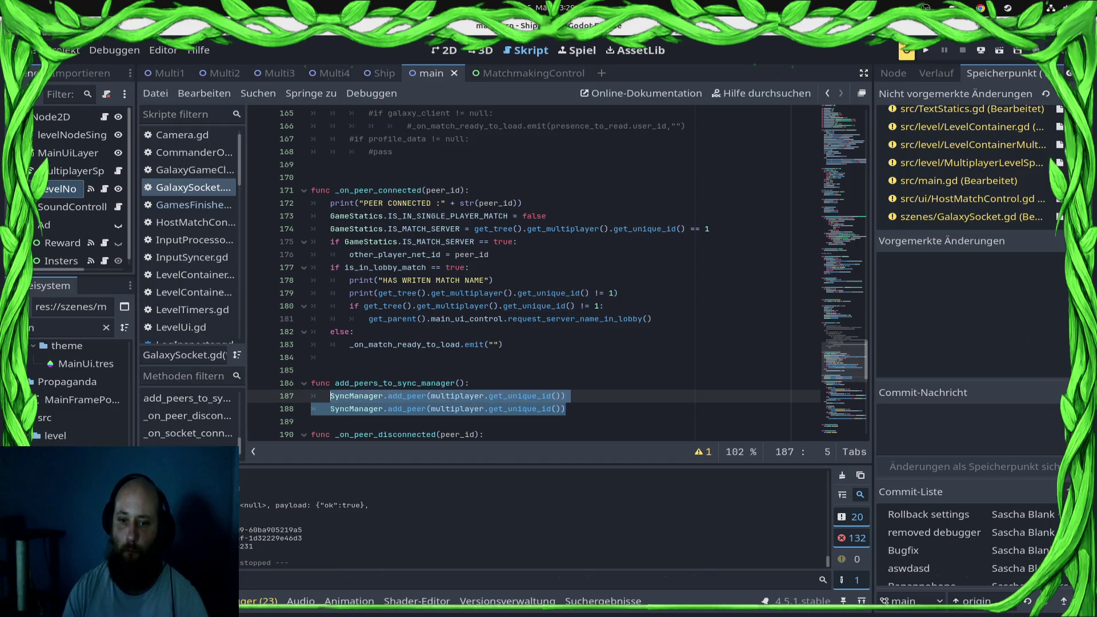
{"action": "key", "text": "BackSpace"}
- Write 'for peer in multiplayer.get_peers():' calling SyncManager.add_peer(peer), and save
{"action": "type", "text": "for peer i"}
{"action": "type", "text": "n mul"}
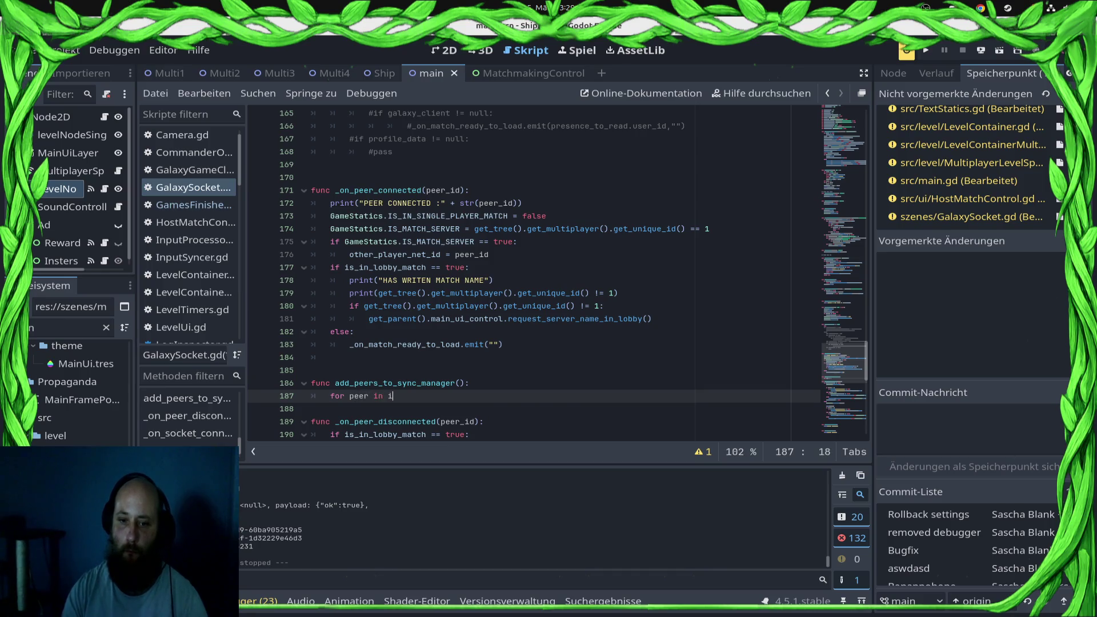
{"action": "key", "text": "Down"}
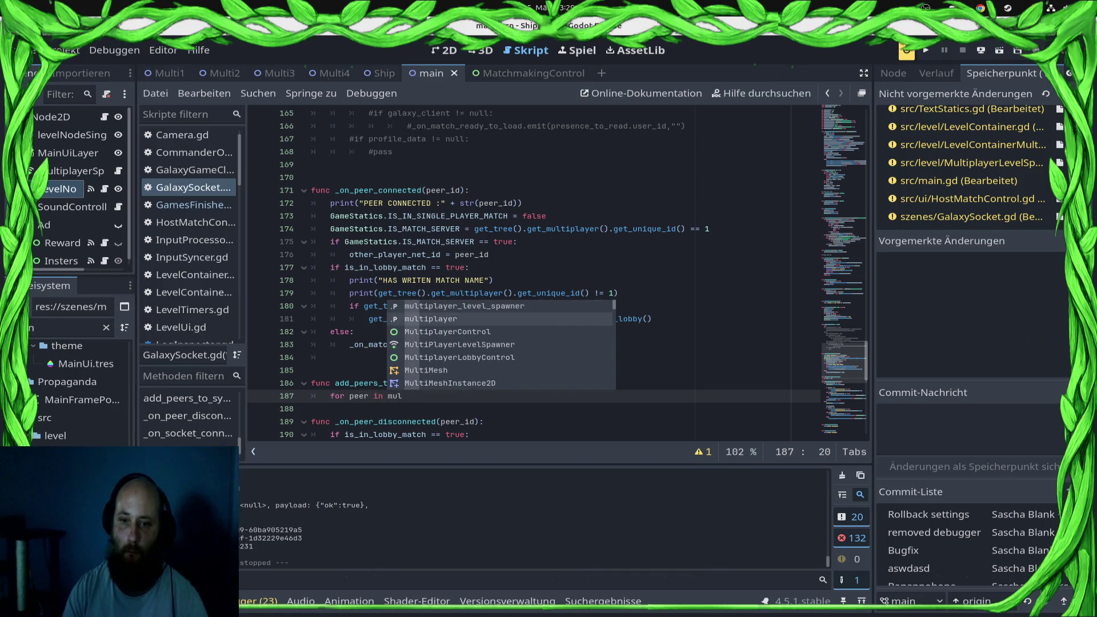
{"action": "key", "text": "Return"}
{"action": "type", "text": ".get_p"}
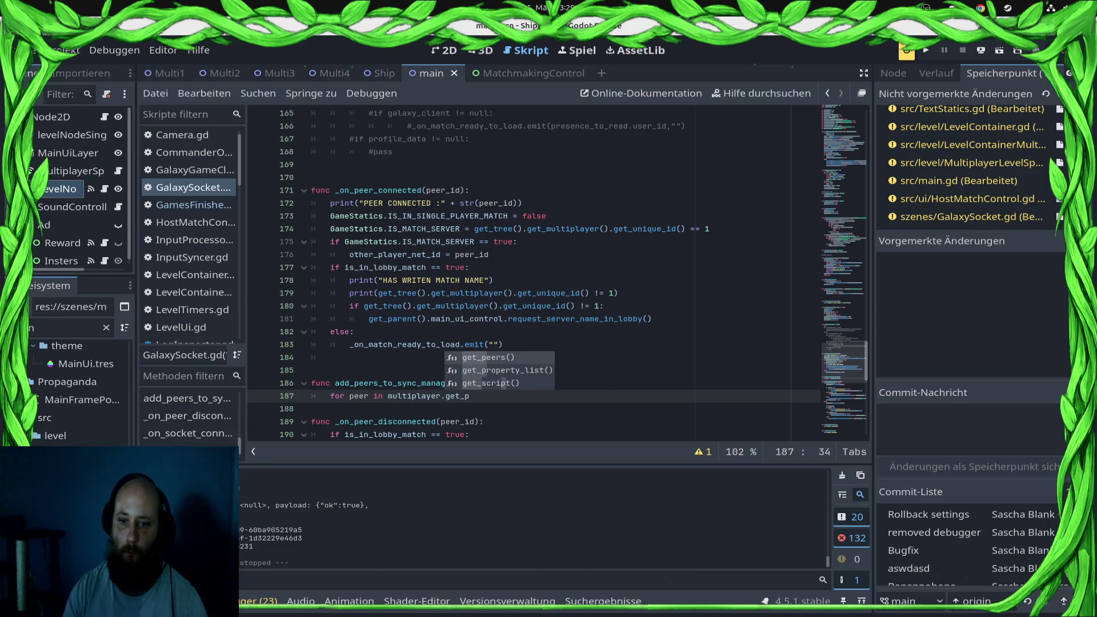
{"action": "key", "text": "Return"}
{"action": "type", "text": ":"}
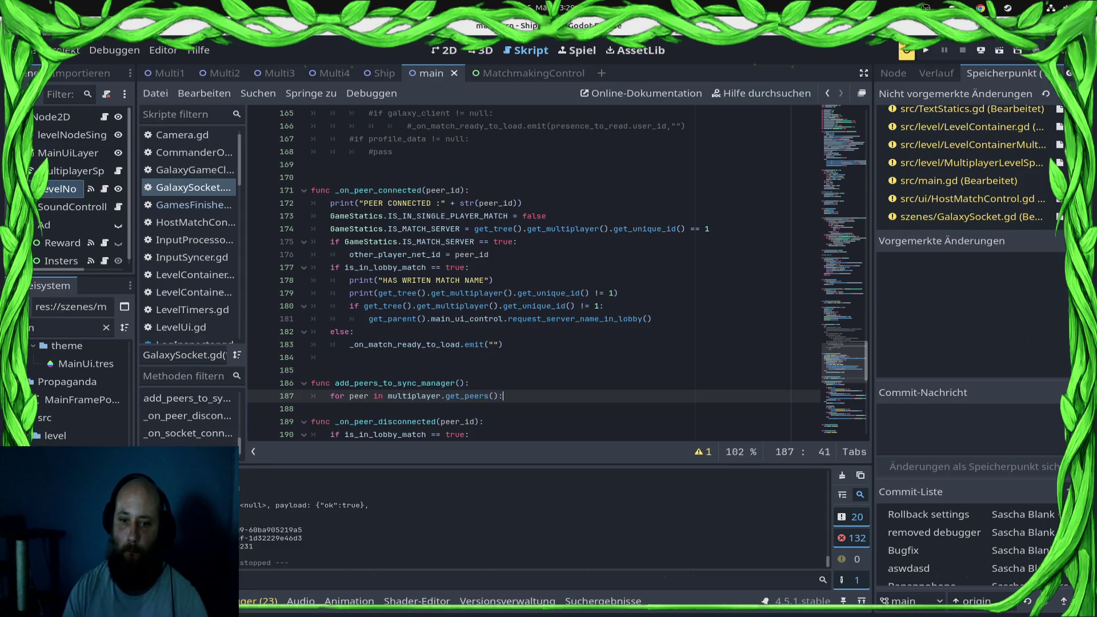
{"action": "key", "text": "Return"}
{"action": "type", "text": "sy"}
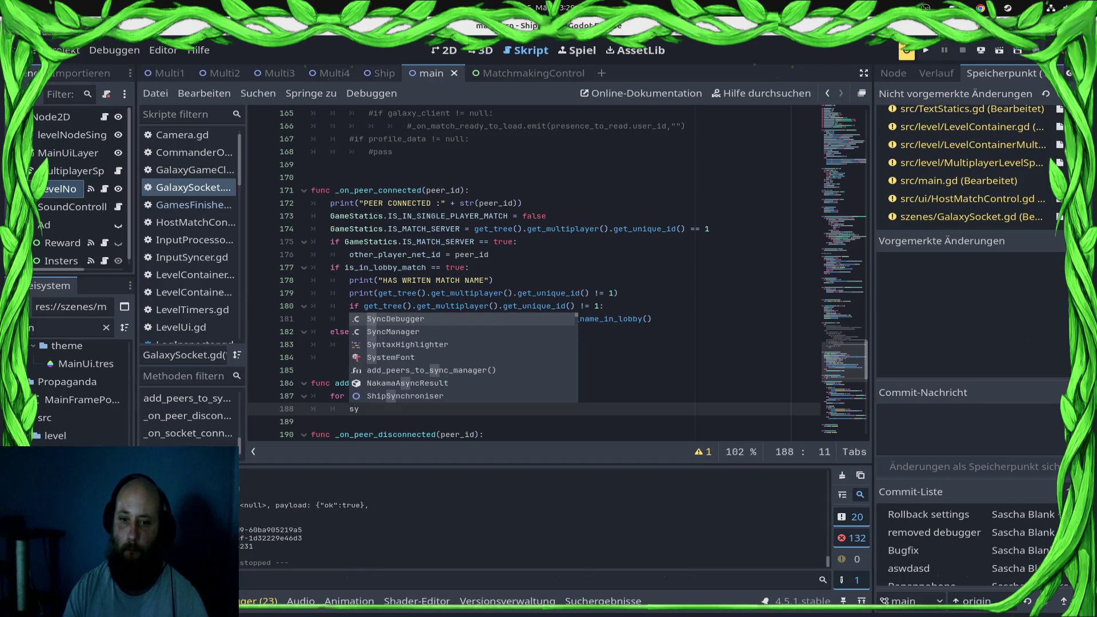
{"action": "key", "text": "Down"}
{"action": "key", "text": "Return"}
{"action": "type", "text": ".add_p"}
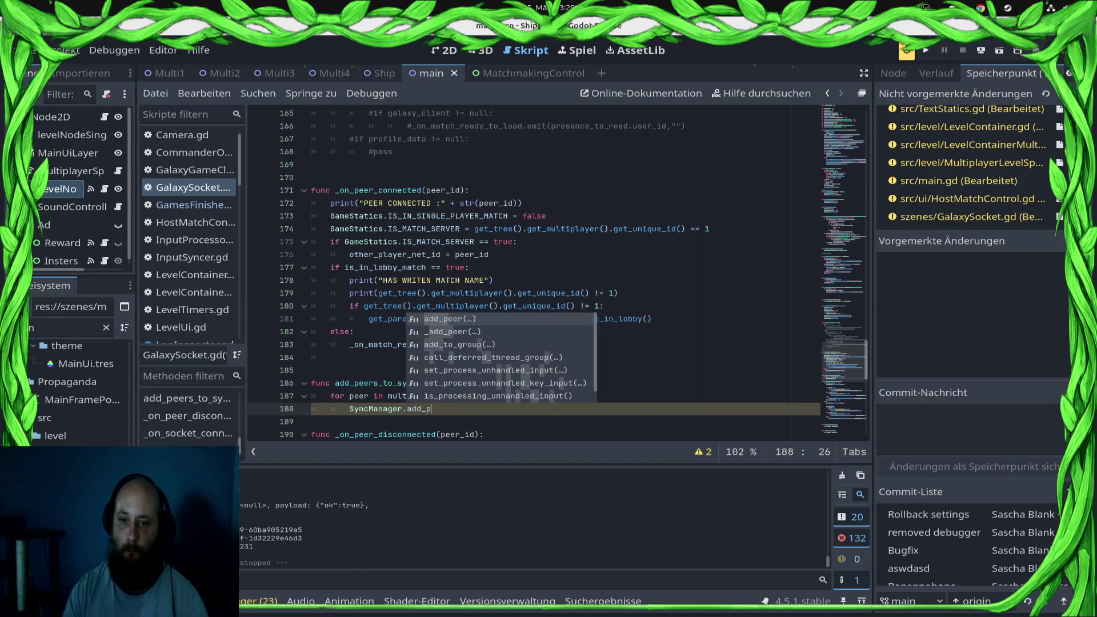
{"action": "key", "text": "Return"}
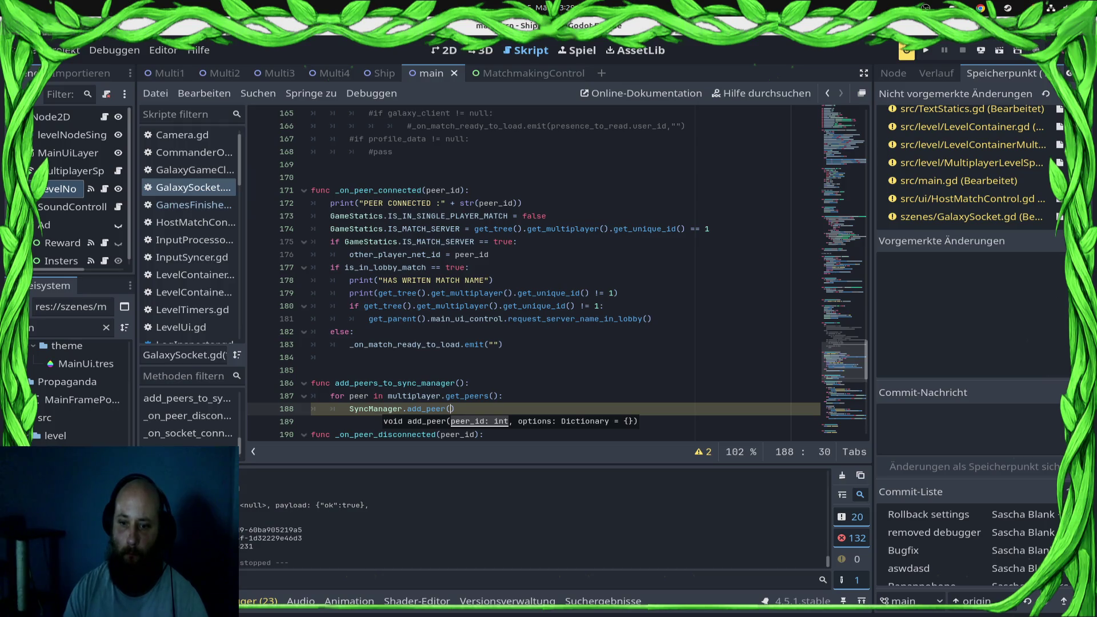
{"action": "type", "text": "peer"}
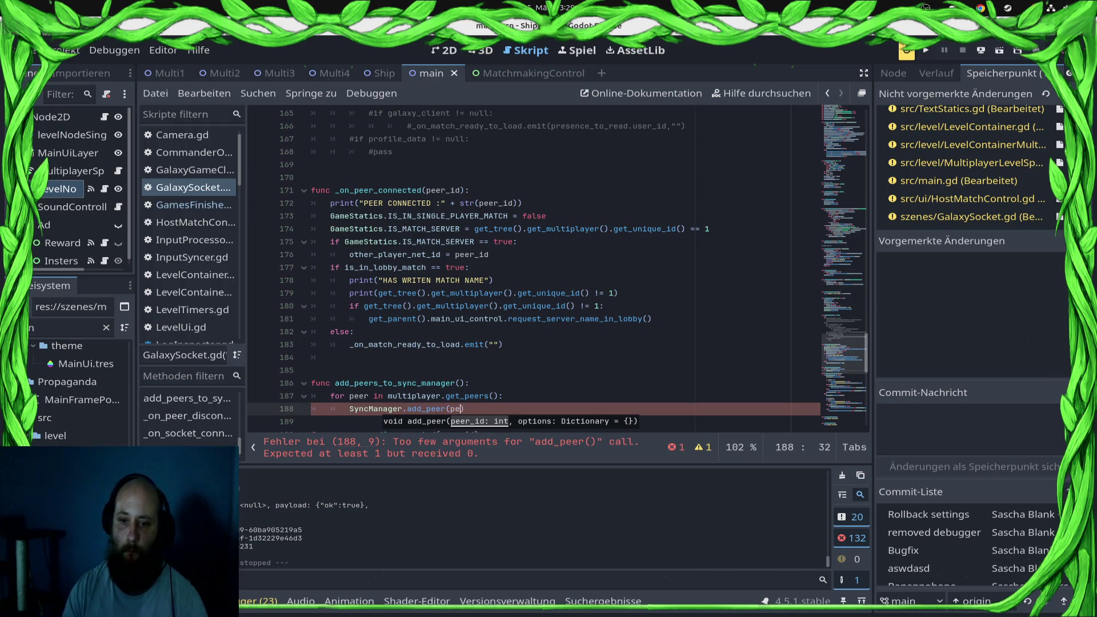
{"action": "key", "text": "ctrl+s"}
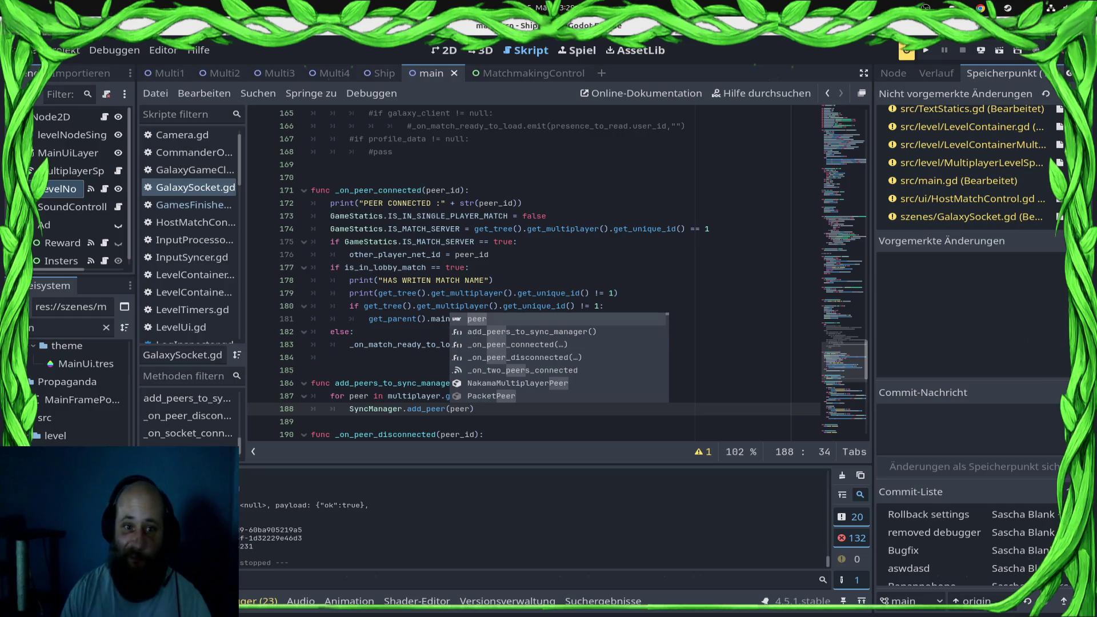
{"action": "scroll", "coordinate": [188, 240], "scroll_direction": "down", "scroll_amount": 4}
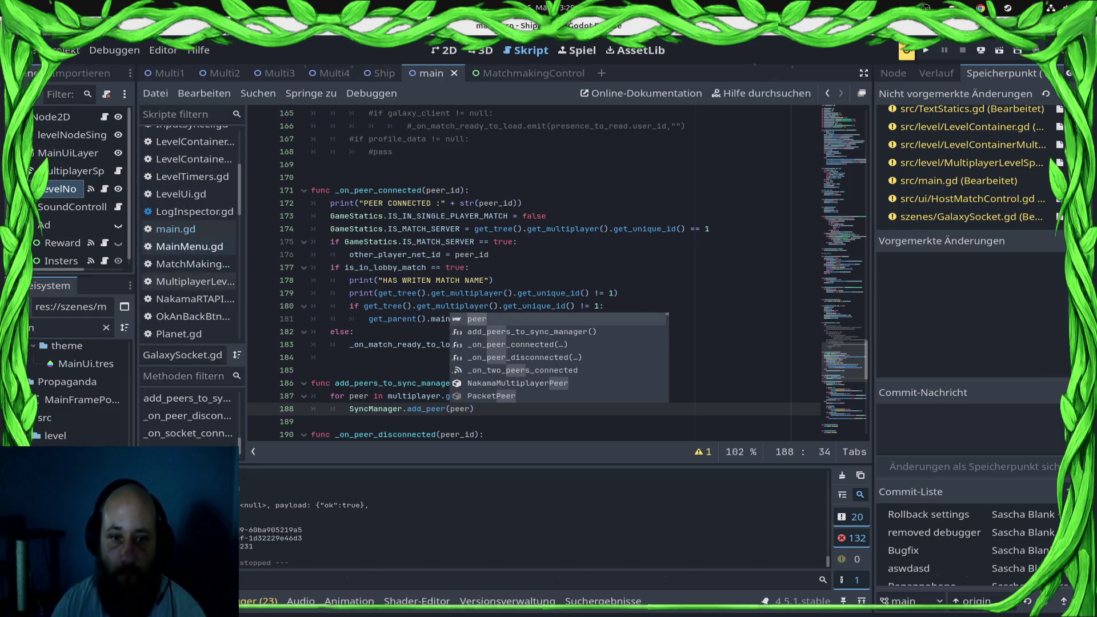
- In main.gd, start a new line after line 154 reading level_node_multiplayer.add
{"action": "left_click", "coordinate": [175, 229]}
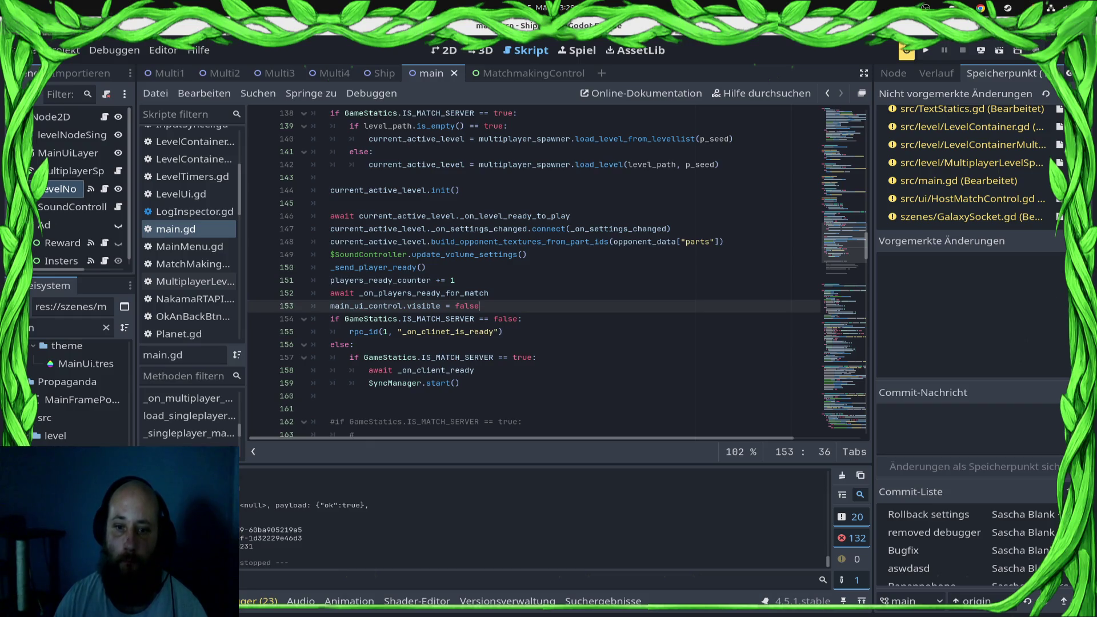
{"action": "left_click", "coordinate": [521, 319]}
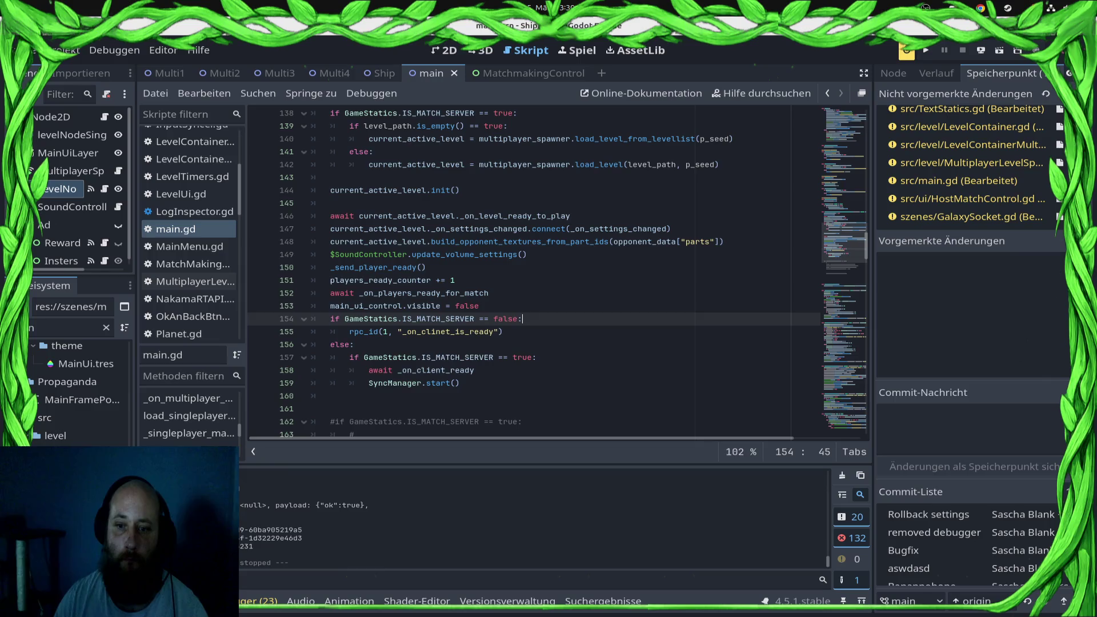
{"action": "key", "text": "Return"}
{"action": "type", "text": "Sy"}
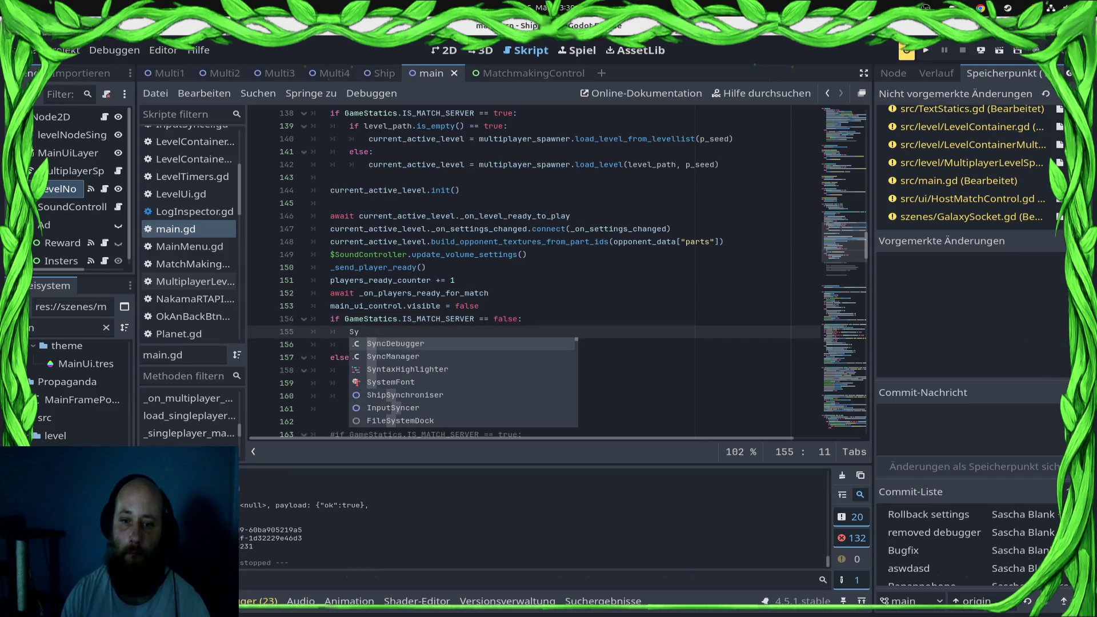
{"action": "key", "text": "BackSpace"}
{"action": "type", "text": "level"}
{"action": "key", "text": "Return"}
{"action": "type", "text": "."}
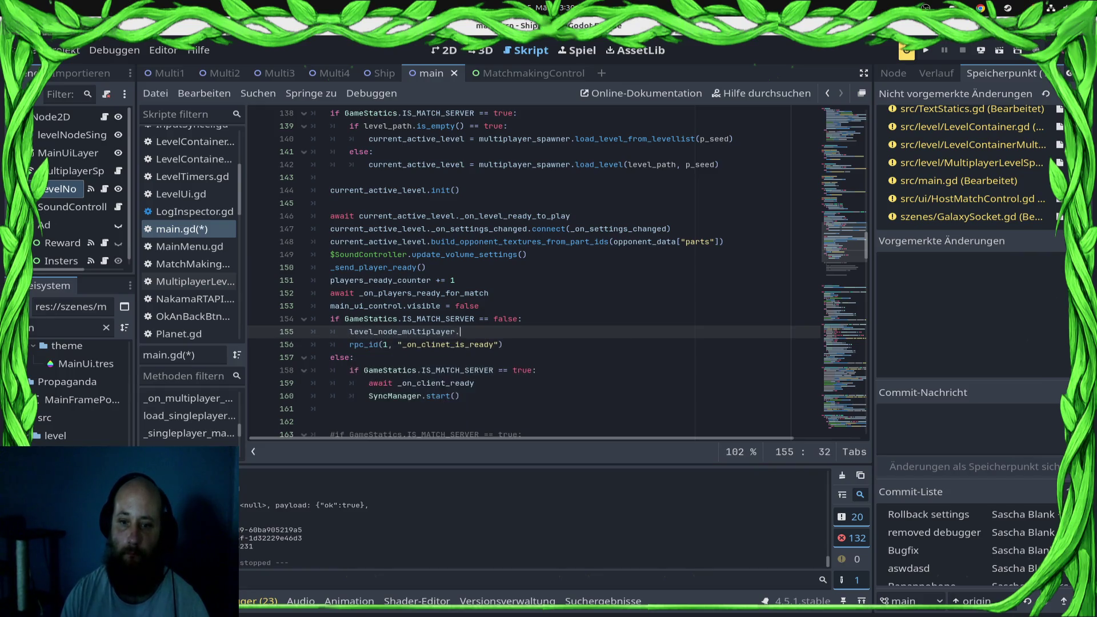
{"action": "type", "text": "a"}
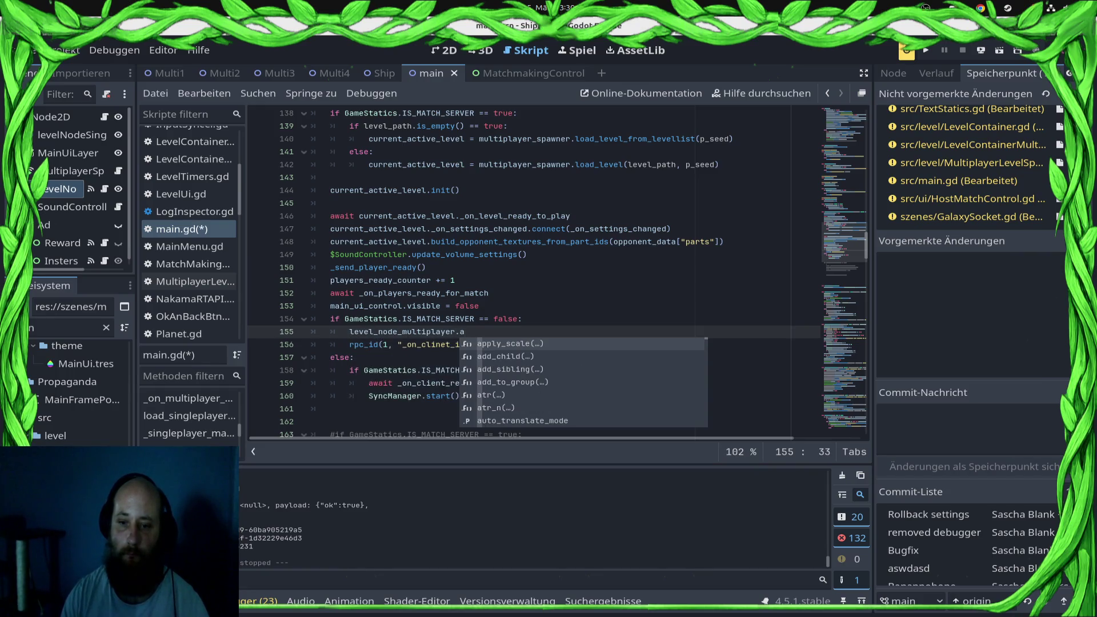
{"action": "type", "text": "ddw"}
{"action": "key", "text": "BackSpace"}
{"action": "key", "text": "BackSpace"}
{"action": "key", "text": "BackSpace"}
{"action": "type", "text": "set_p"}
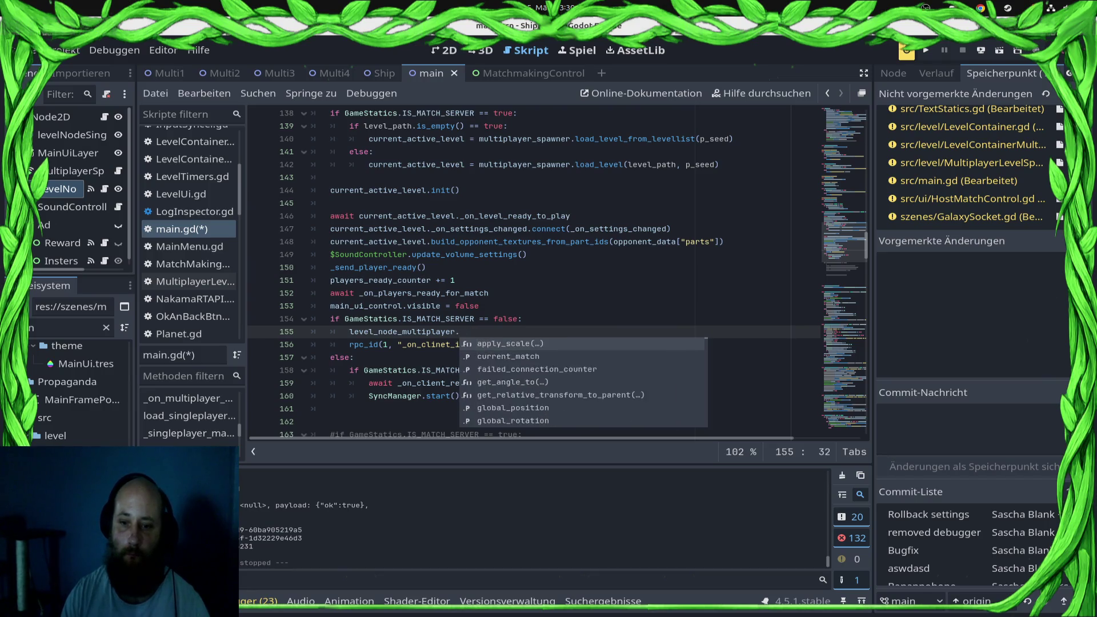
{"action": "key", "text": "BackSpace"}
{"action": "key", "text": "BackSpace"}
{"action": "key", "text": "BackSpace"}
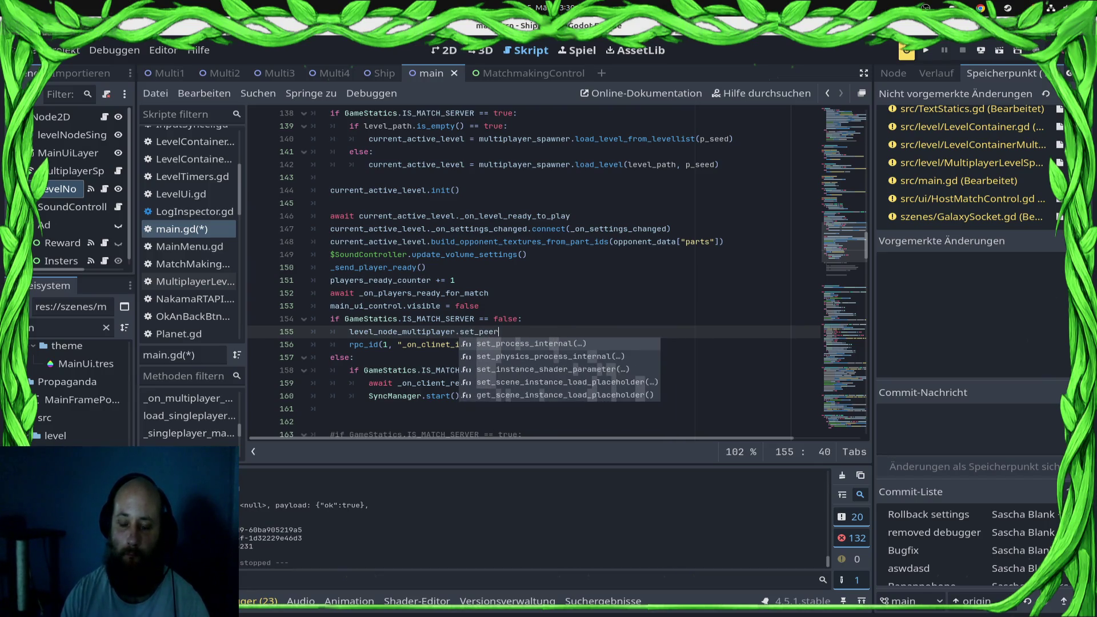
{"action": "key", "text": "BackSpace"}
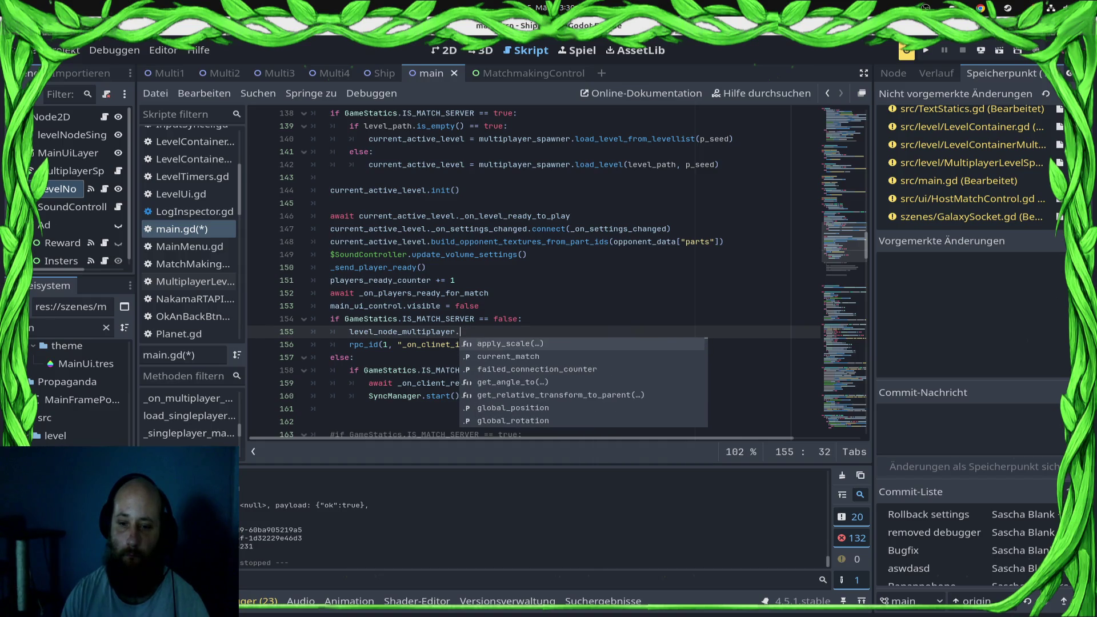
{"action": "type", "text": "add_peer(peer"}
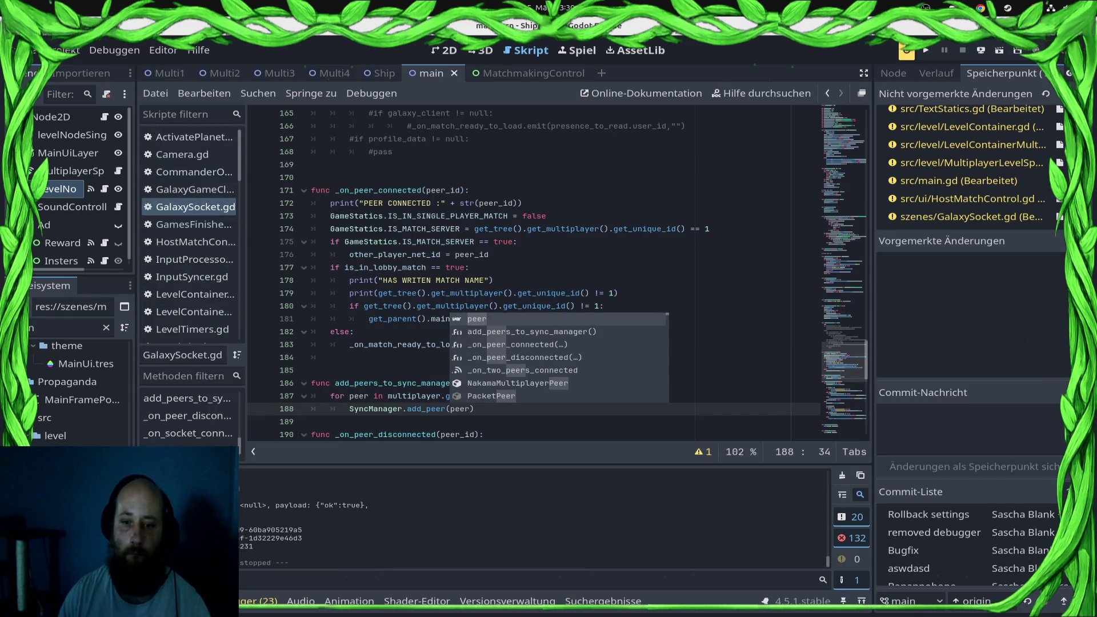
- Check the helper's name in GalaxySocket.gd and complete the add_peers_to_sync_manager() call
{"action": "left_click", "coordinate": [312, 422]}
{"action": "scroll", "coordinate": [188, 329], "scroll_direction": "down", "scroll_amount": 3}
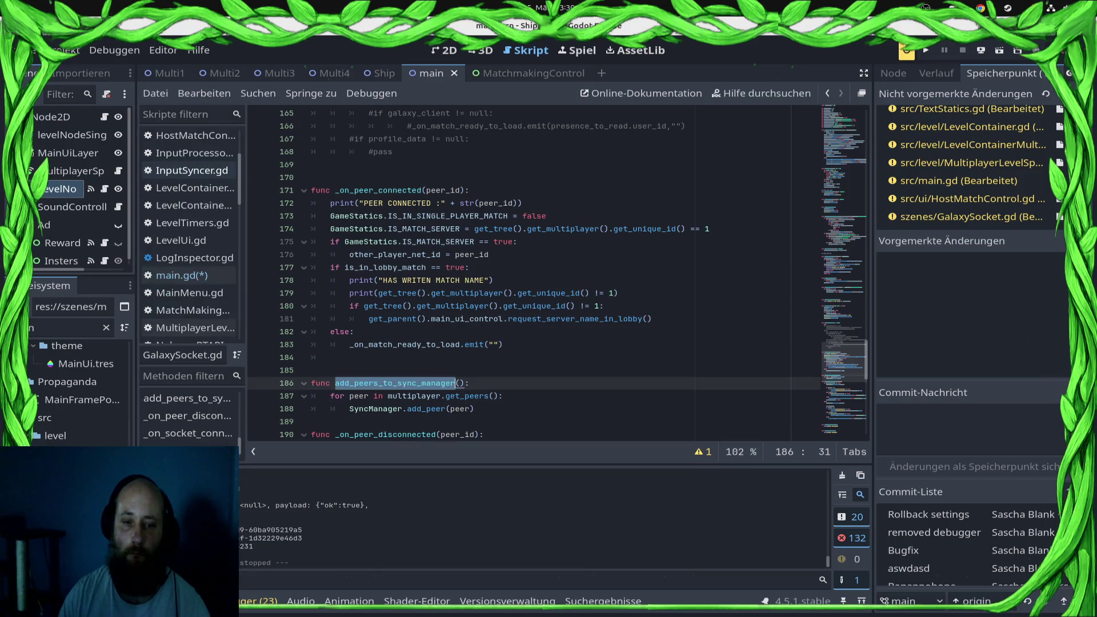
{"action": "left_click", "coordinate": [188, 275]}
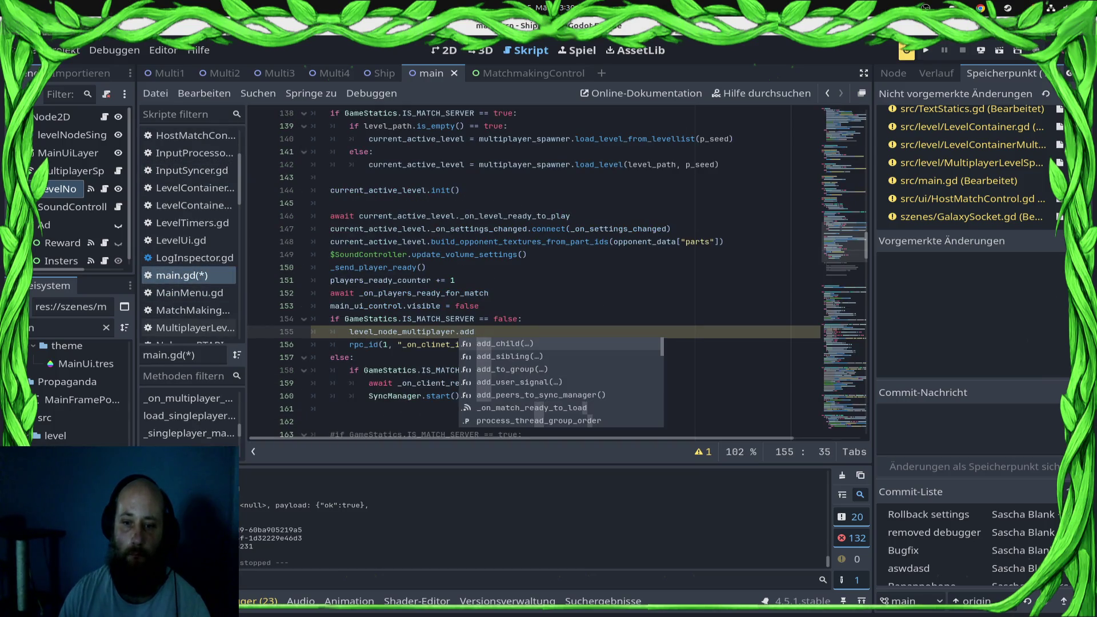
{"action": "key", "text": "Escape"}
{"action": "type", "text": "add_peers_to_sync_manager"}
{"action": "type", "text": "()"}
- Move the call above the if-block, delete the leftover blank line, save, and run the game
{"action": "key", "text": "shift+Home"}
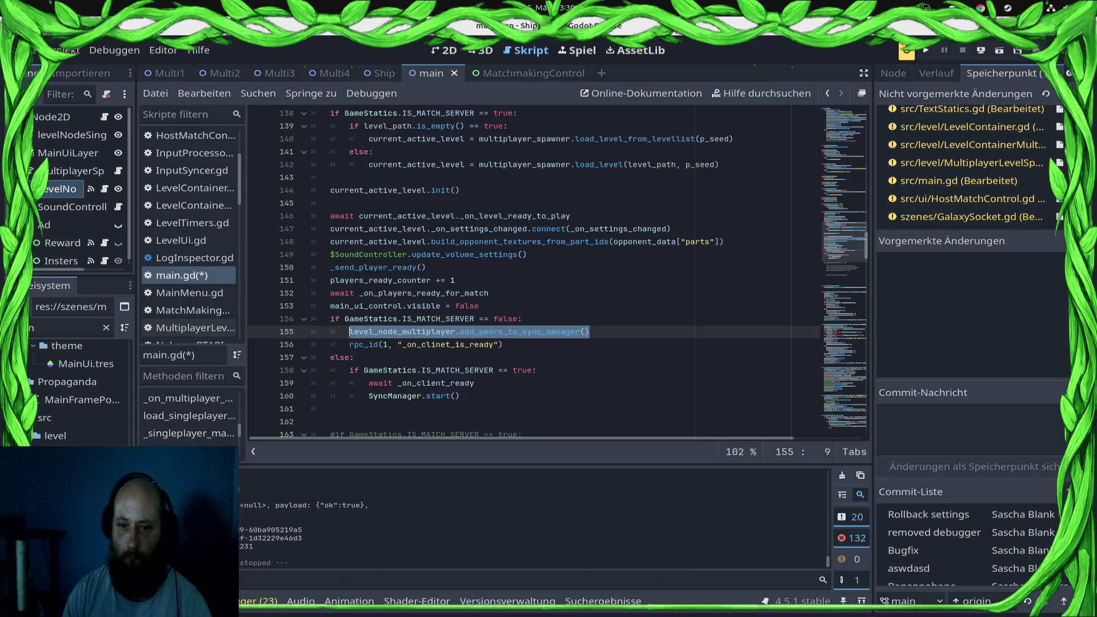
{"action": "key", "text": "ctrl+x"}
{"action": "key", "text": "Up"}
{"action": "key", "text": "Up"}
{"action": "key", "text": "End"}
{"action": "key", "text": "Return"}
{"action": "key", "text": "ctrl+v"}
{"action": "key", "text": "ctrl+s"}
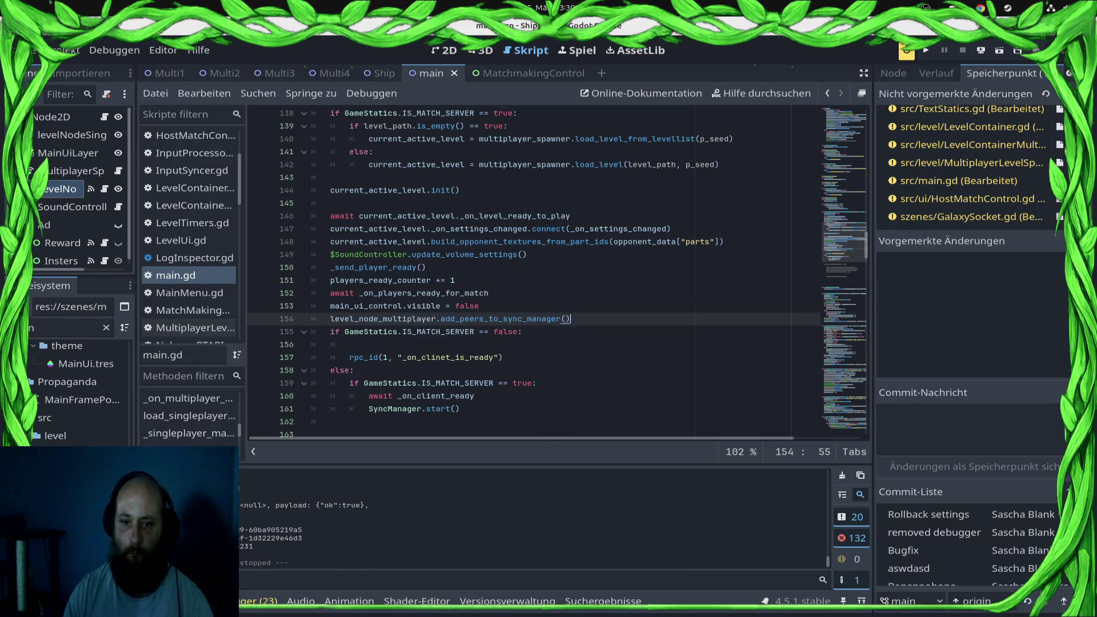
{"action": "key", "text": "Down"}
{"action": "key", "text": "Down"}
{"action": "key", "text": "Down"}
{"action": "key", "text": "shift+Up"}
{"action": "key", "text": "Left"}
{"action": "key", "text": "BackSpace"}
{"action": "key", "text": "BackSpace"}
{"action": "key", "text": "BackSpace"}
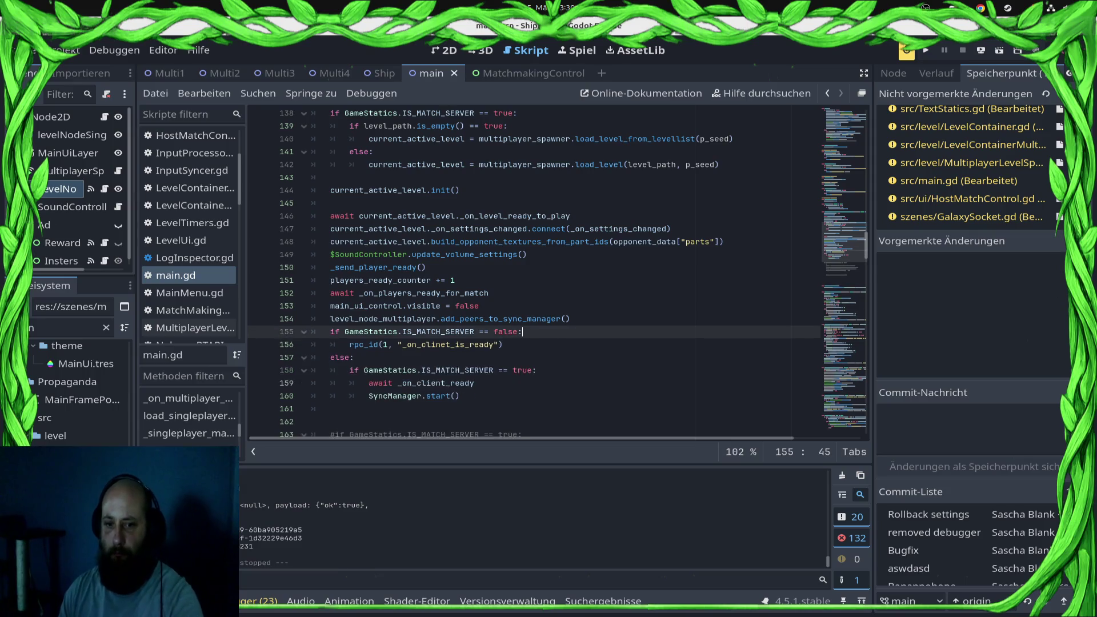
{"action": "key", "text": "ctrl+s"}
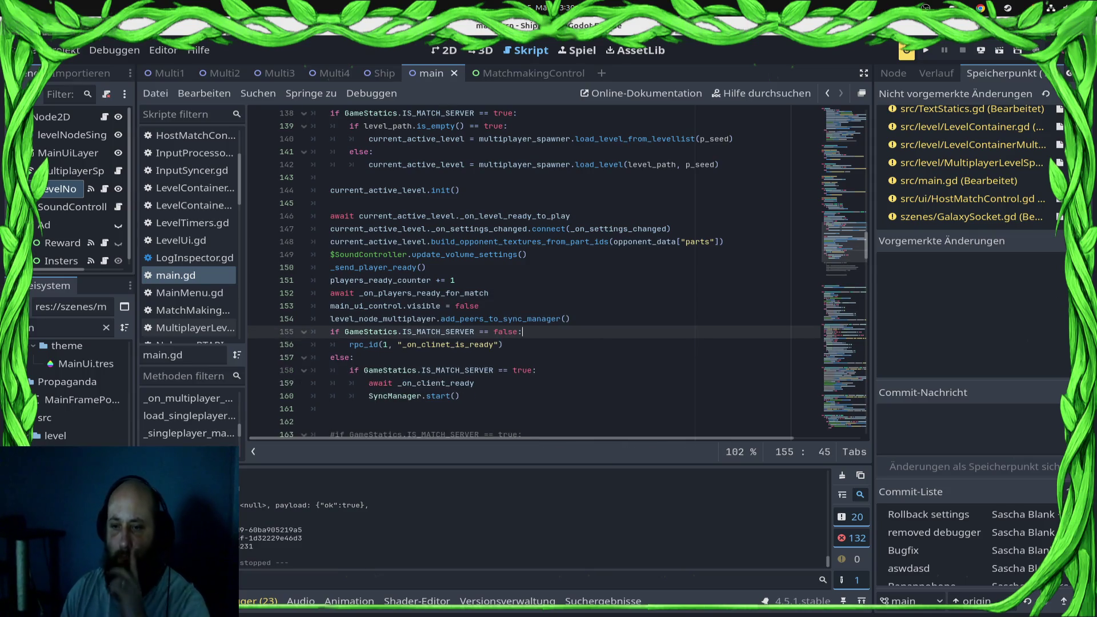
{"action": "left_click", "coordinate": [971, 87]}
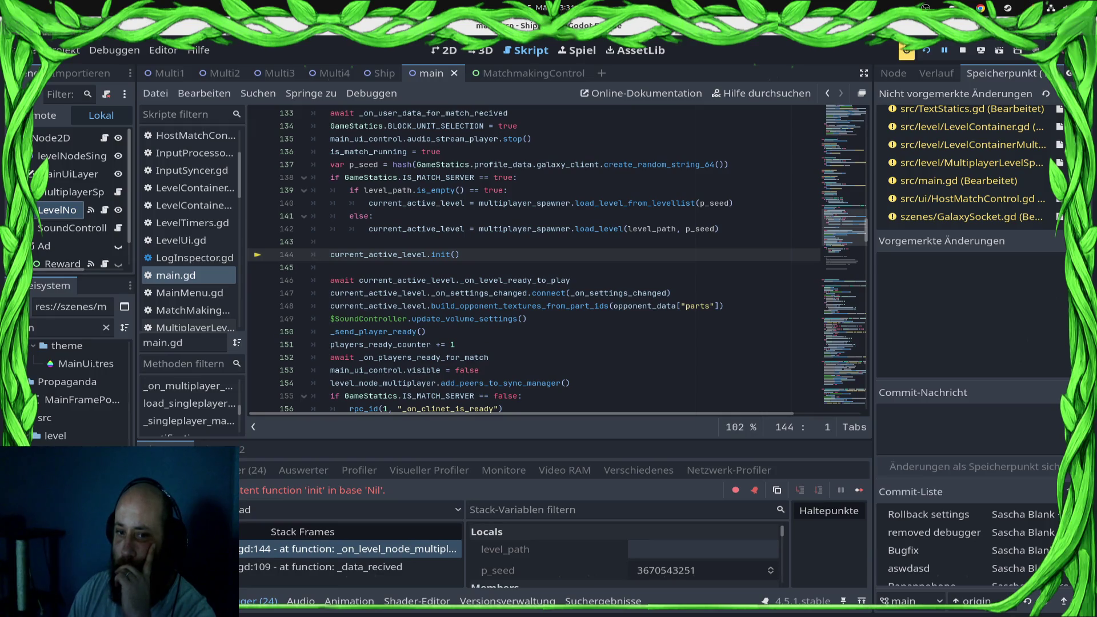
- Delete the current_active_level.init() call on line 144 of main.gd and save
{"action": "left_click_drag", "start_coordinate": [726, 331], "coordinate": [312, 280]}
{"action": "scroll", "coordinate": [312, 280], "scroll_direction": "up", "scroll_amount": 3}
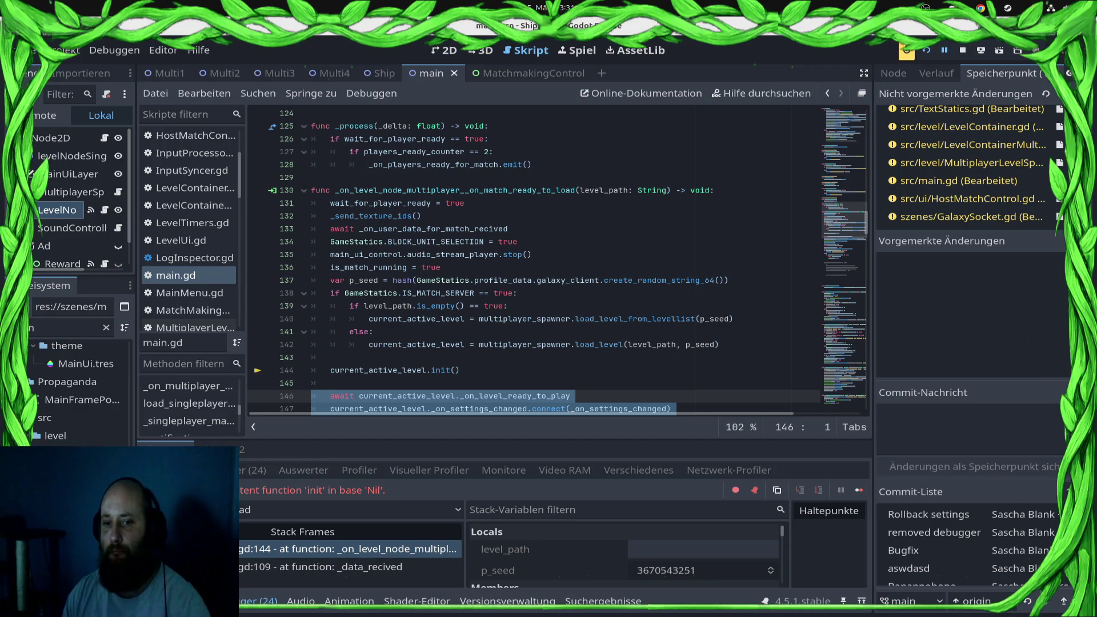
{"action": "left_click", "coordinate": [460, 370]}
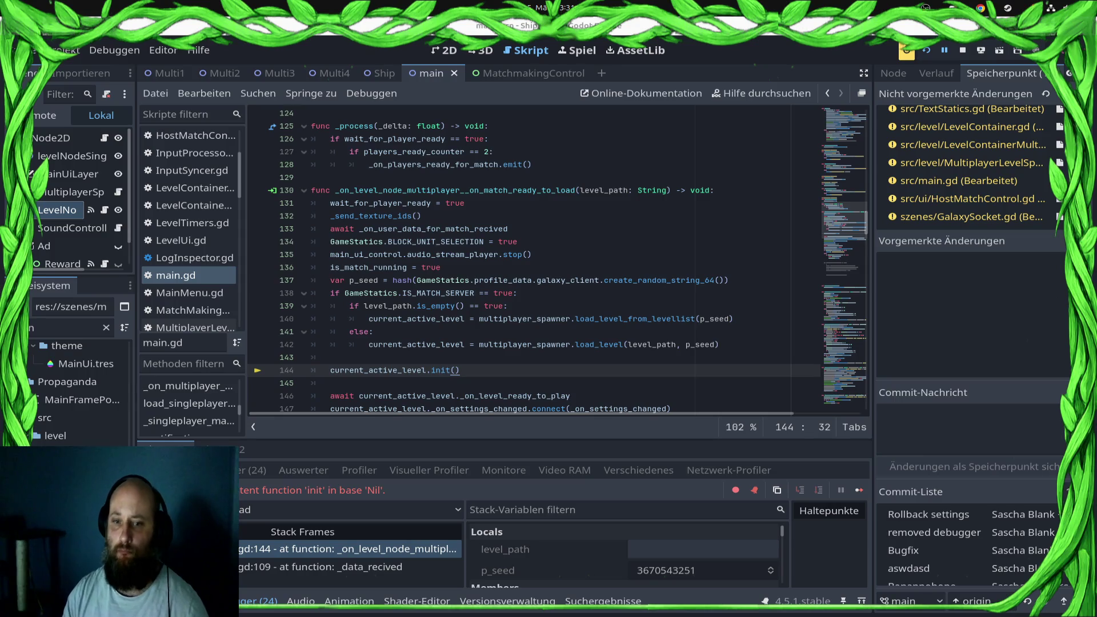
{"action": "key", "text": "shift+Left"}
{"action": "key", "text": "shift+Left"}
{"action": "key", "text": "shift+Left"}
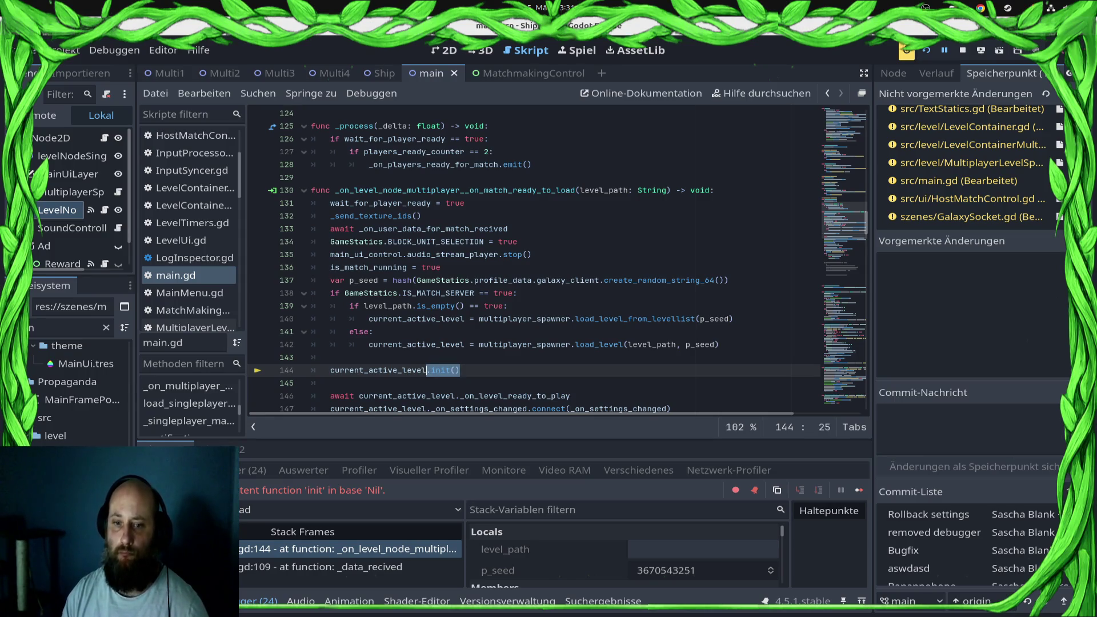
{"action": "key", "text": "BackSpace"}
{"action": "key", "text": "BackSpace"}
{"action": "key", "text": "BackSpace"}
{"action": "key", "text": "BackSpace"}
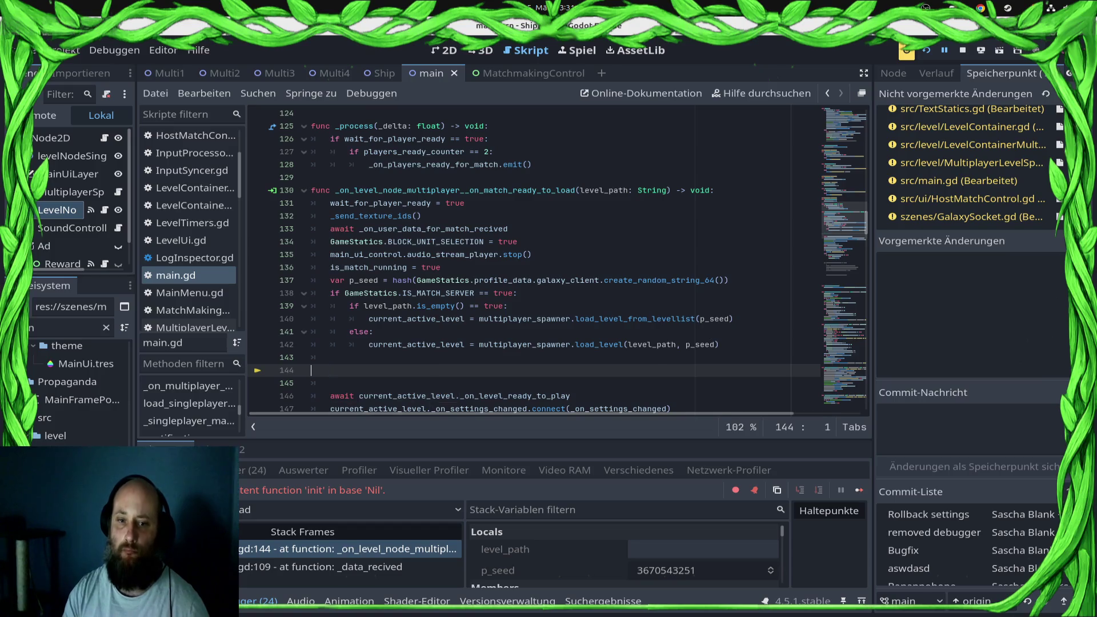
{"action": "key", "text": "ctrl+s"}
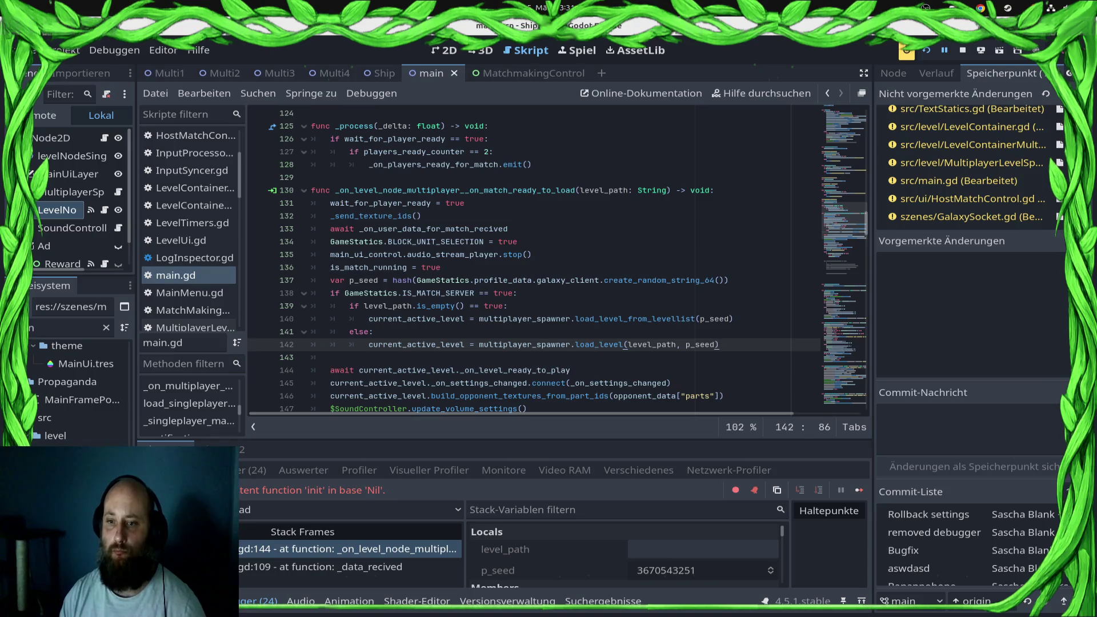
{"action": "left_click", "coordinate": [634, 319], "text": "ctrl"}
- In the spawner script, start a '.init(' line after line 31, before _spawn_level returns
{"action": "scroll", "coordinate": [558, 259], "scroll_direction": "up", "scroll_amount": 6}
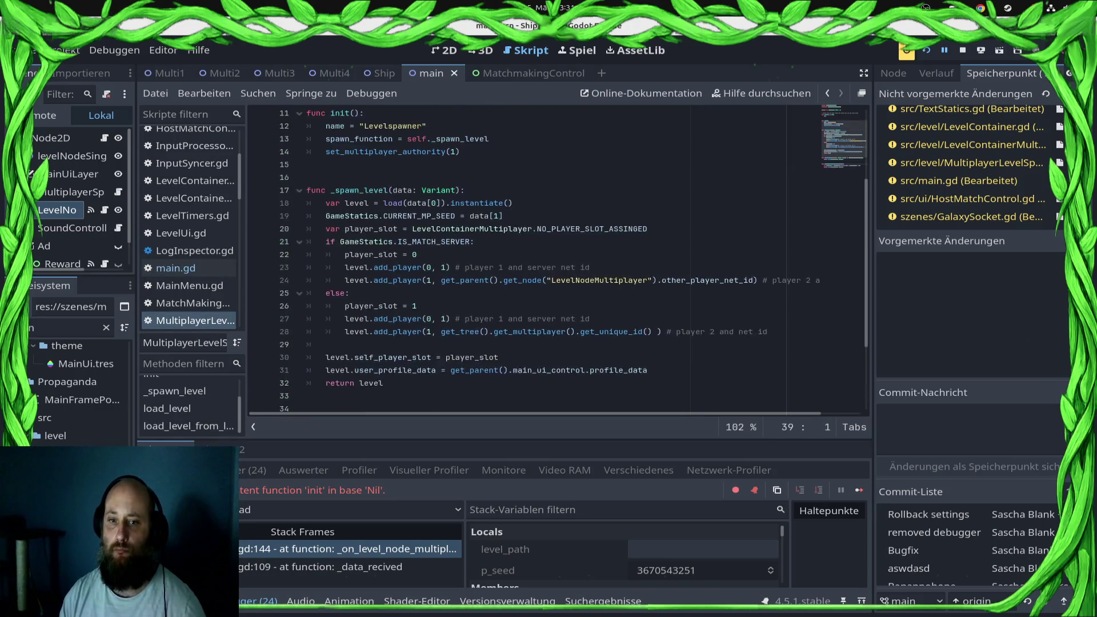
{"action": "scroll", "coordinate": [558, 259], "scroll_direction": "down", "scroll_amount": 4}
{"action": "scroll", "coordinate": [558, 258], "scroll_direction": "down", "scroll_amount": 2}
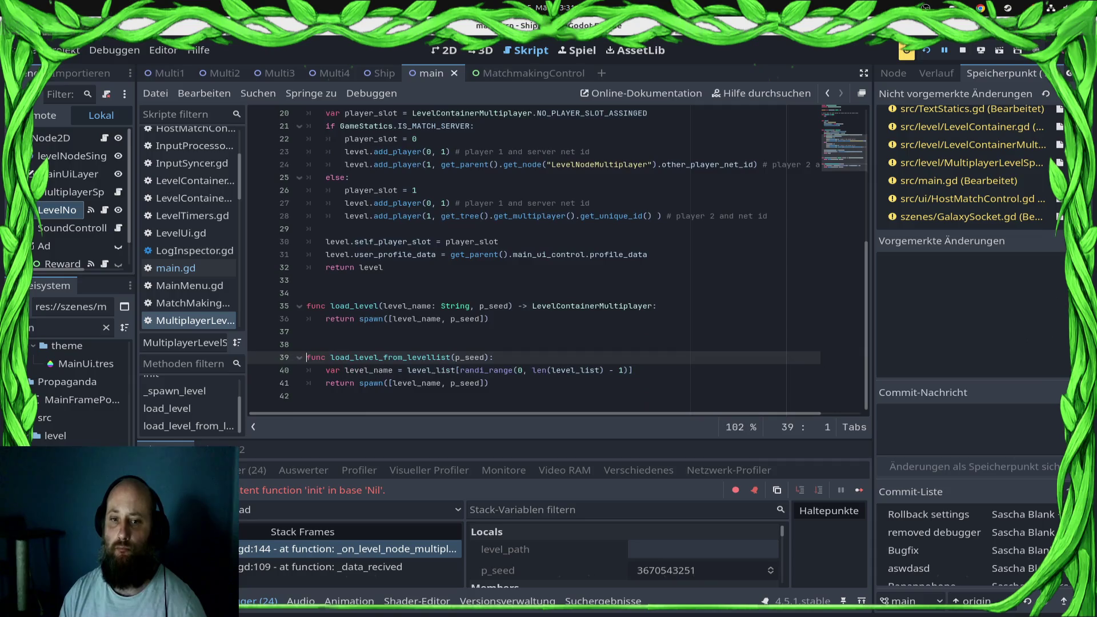
{"action": "left_click", "coordinate": [557, 254]}
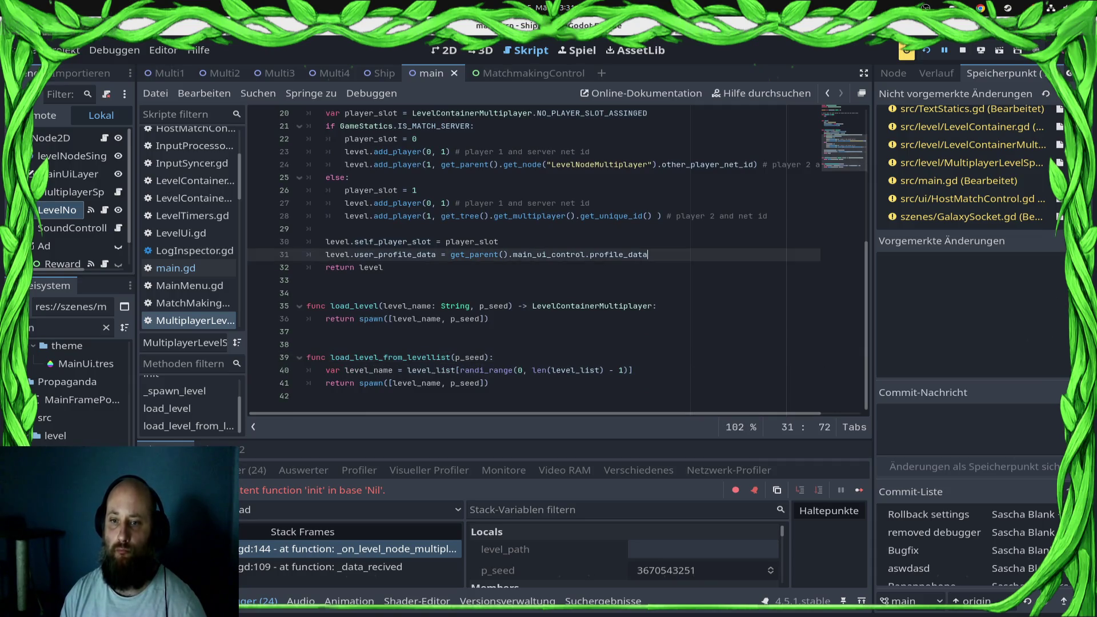
{"action": "key", "text": "Return"}
{"action": "type", "text": ".init("}
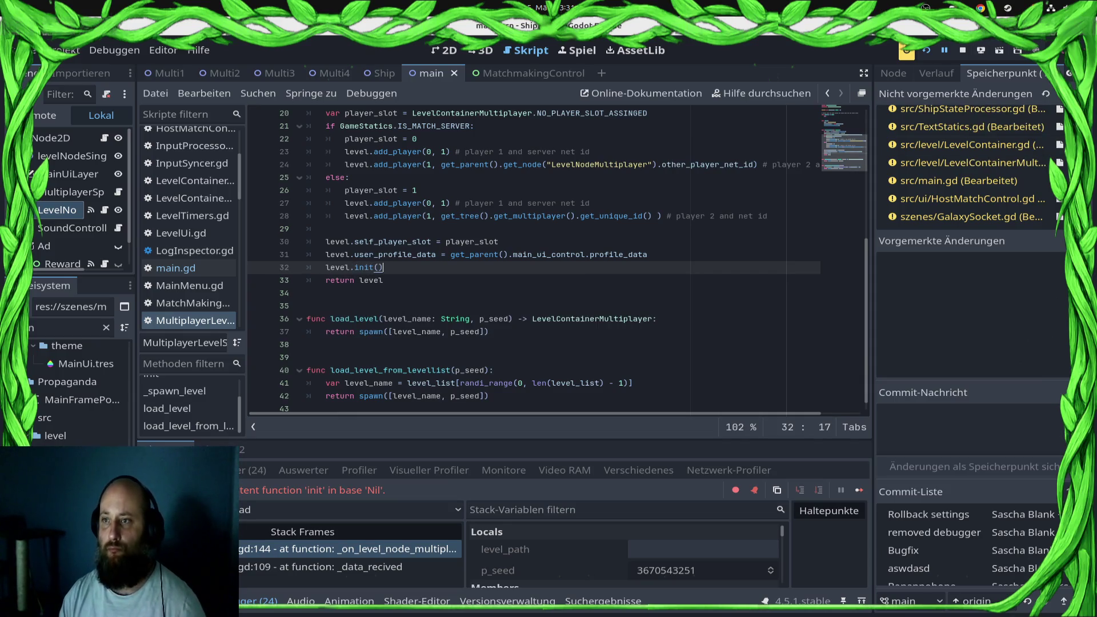
- Stop the crashed run from the deploy options and return to the level.init() call
{"action": "left_click", "coordinate": [980, 50]}
{"action": "left_click", "coordinate": [971, 87]}
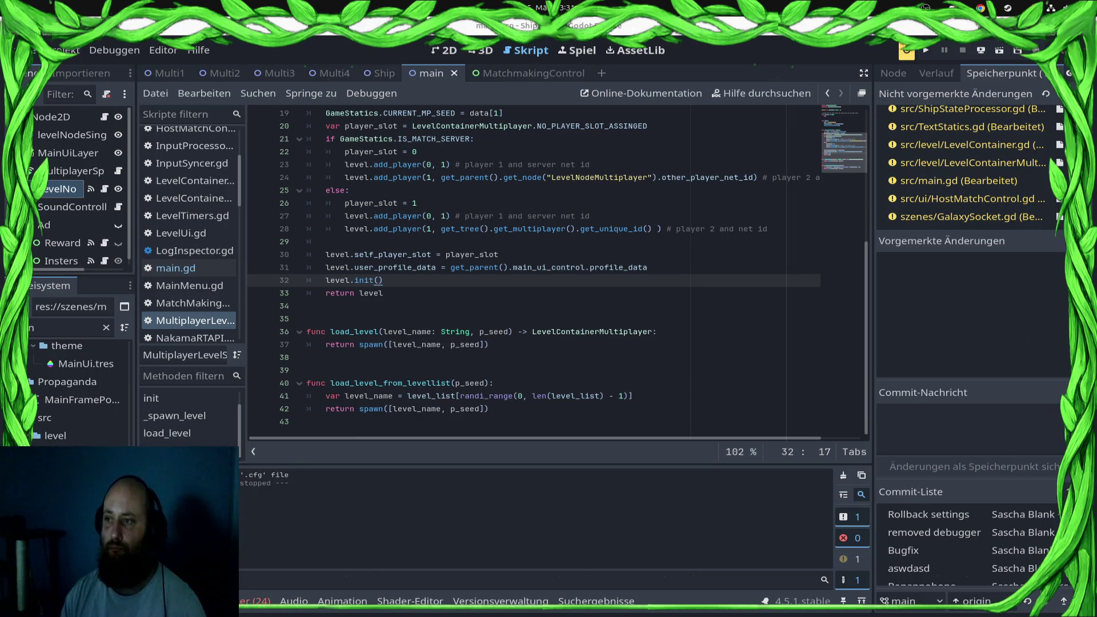
{"action": "left_click", "coordinate": [364, 280]}
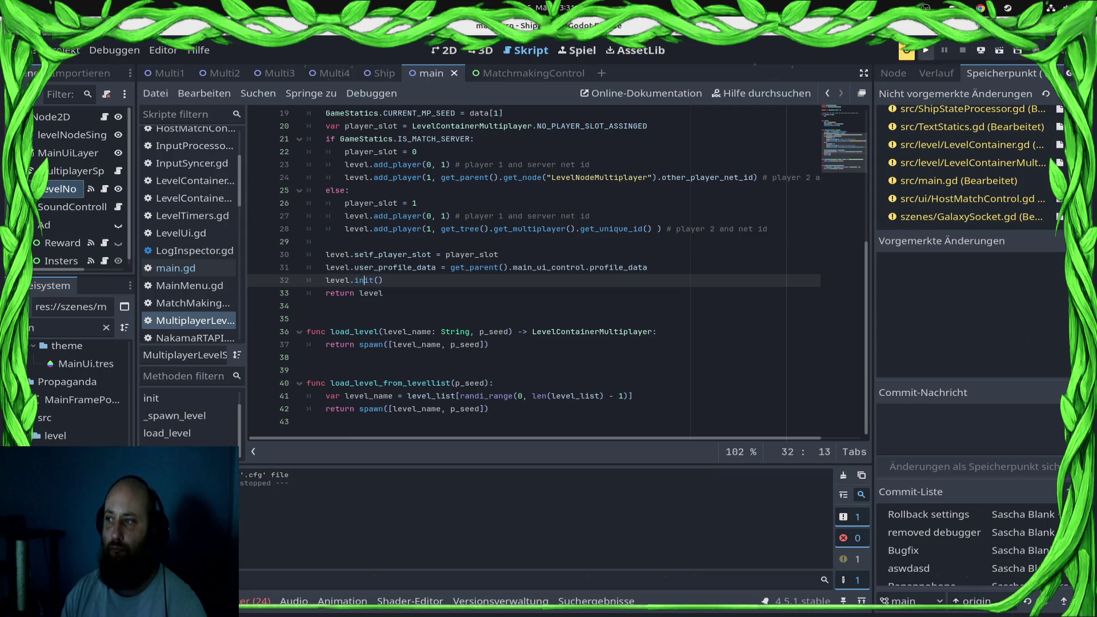
- Run the game, stop it after the crash, and comment out main.gd line 144
{"action": "left_click", "coordinate": [926, 50]}
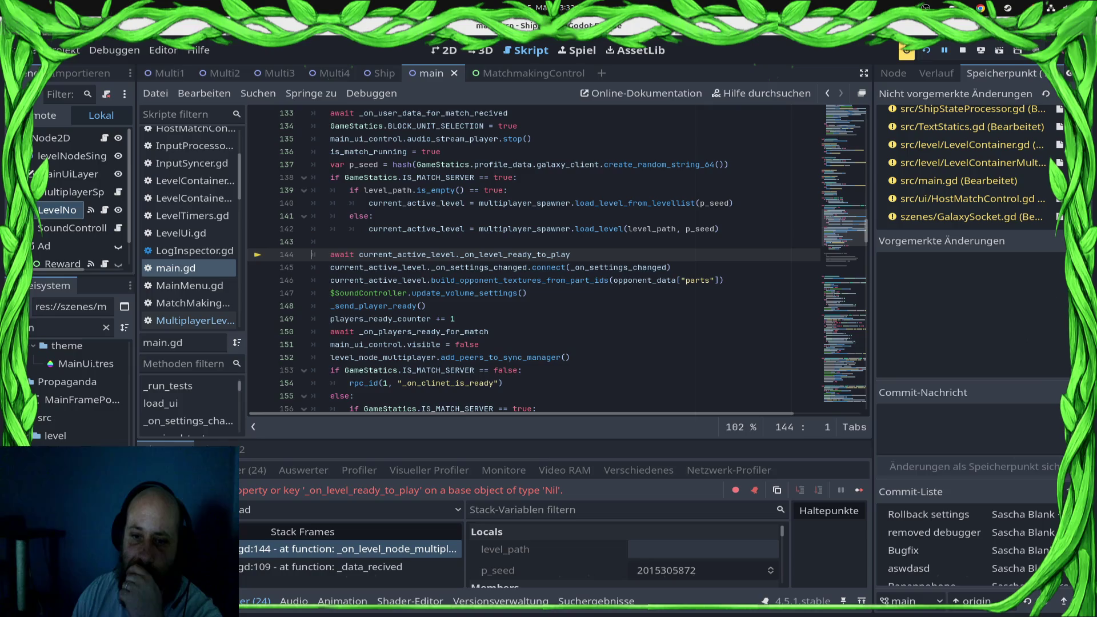
{"action": "key", "text": "F8"}
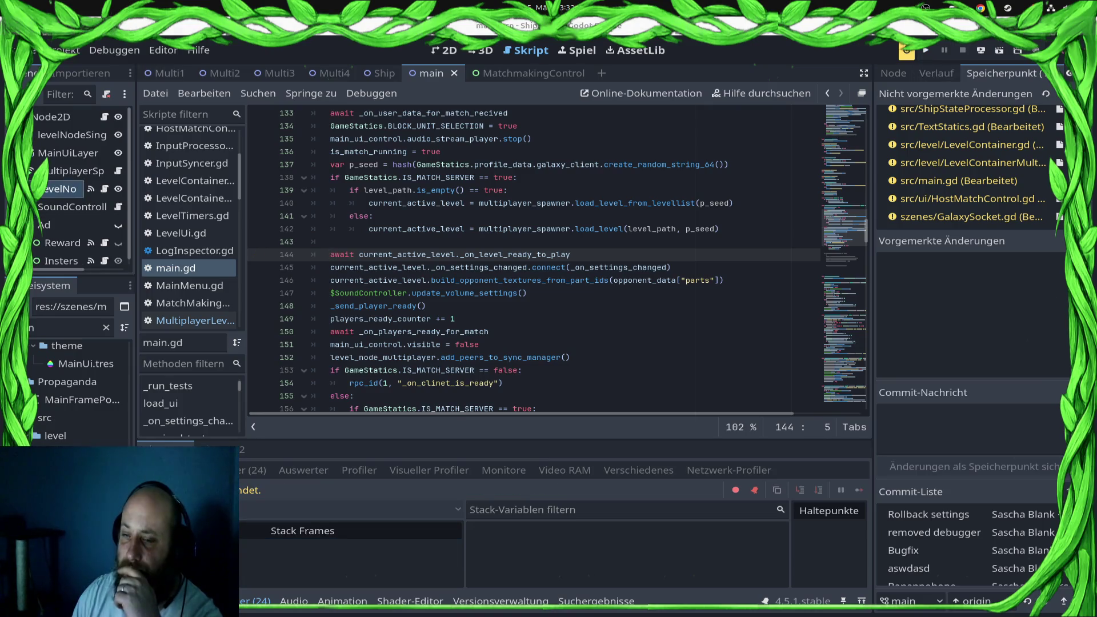
{"action": "key", "text": "Down"}
{"action": "key", "text": "Up"}
{"action": "type", "text": "#"}
{"action": "key", "text": "ctrl+s"}
{"action": "left_click", "coordinate": [999, 50]}
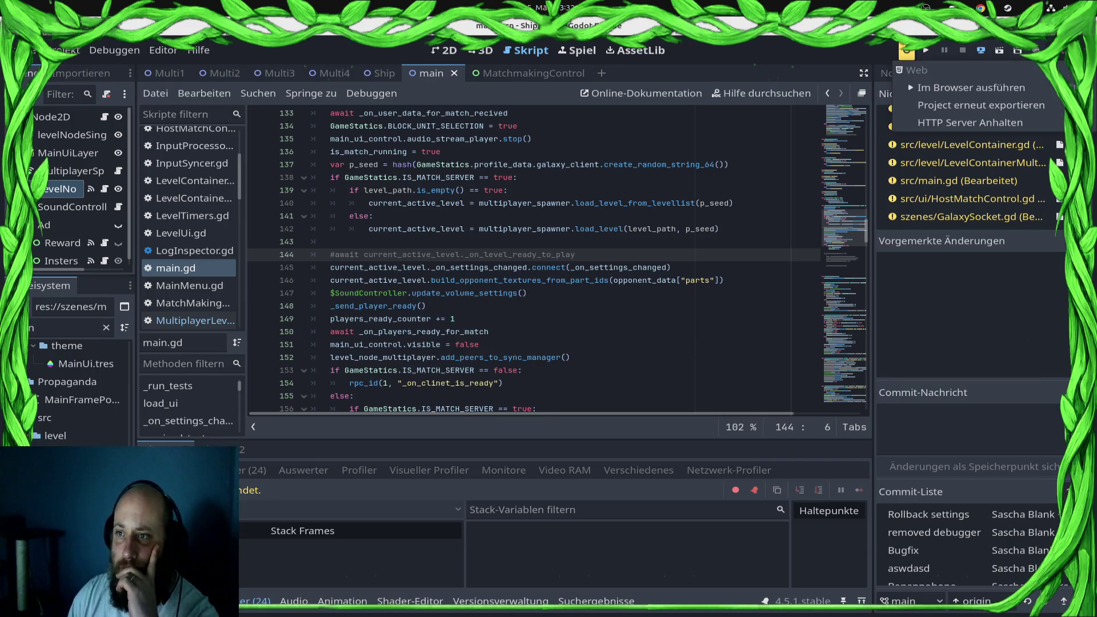
- Relaunch the game and go from the main menu to Play Ranked Match
{"action": "left_click", "coordinate": [965, 87]}
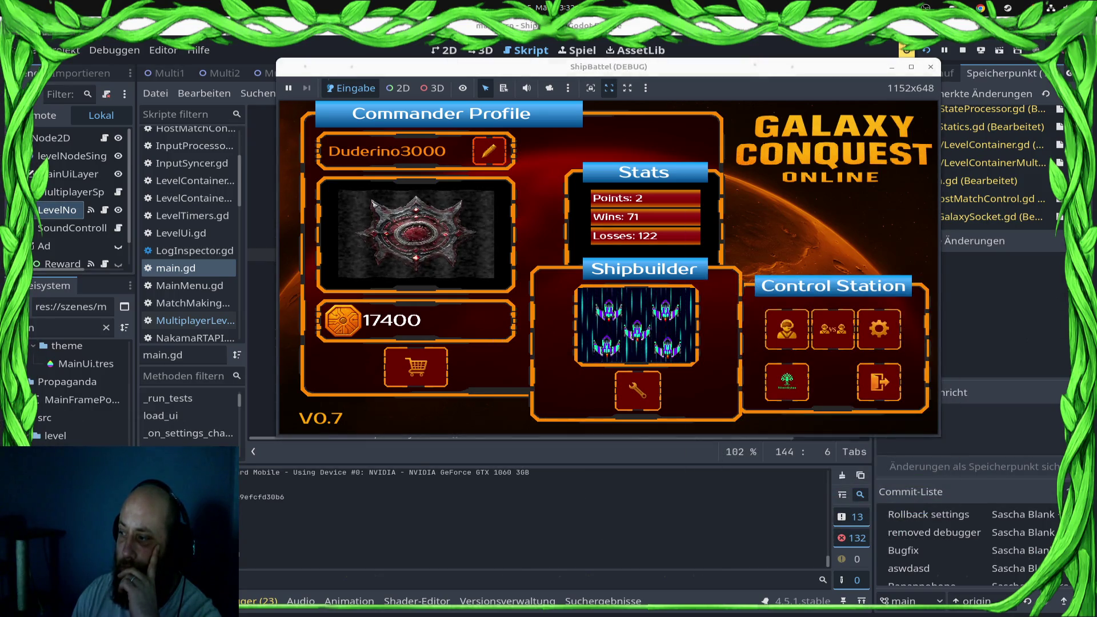
{"action": "key", "text": "Return"}
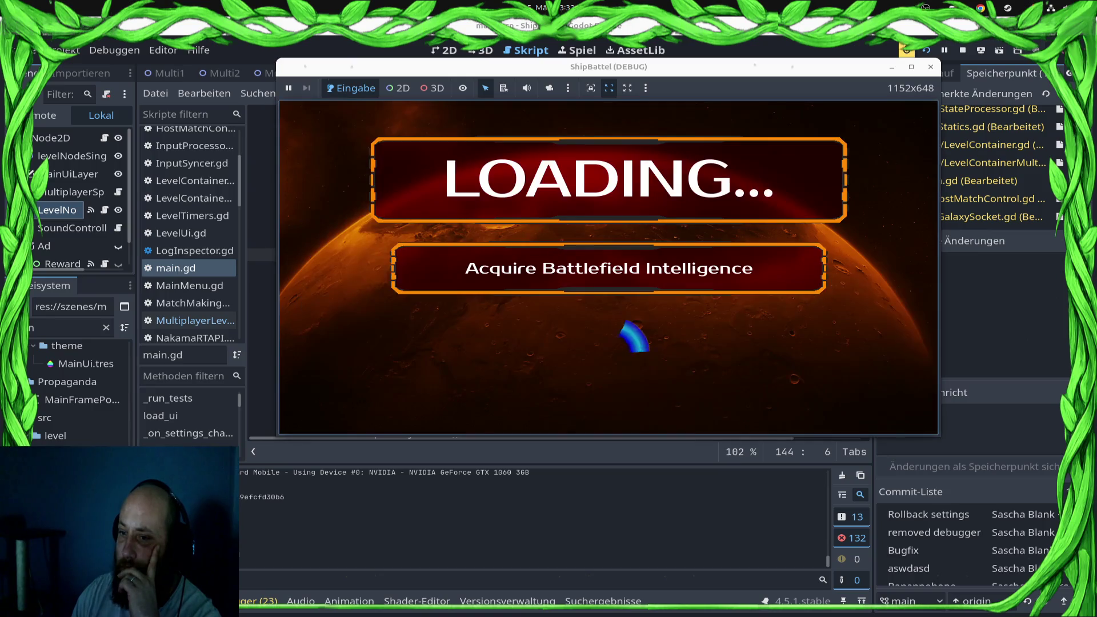
{"action": "key", "text": "Return"}
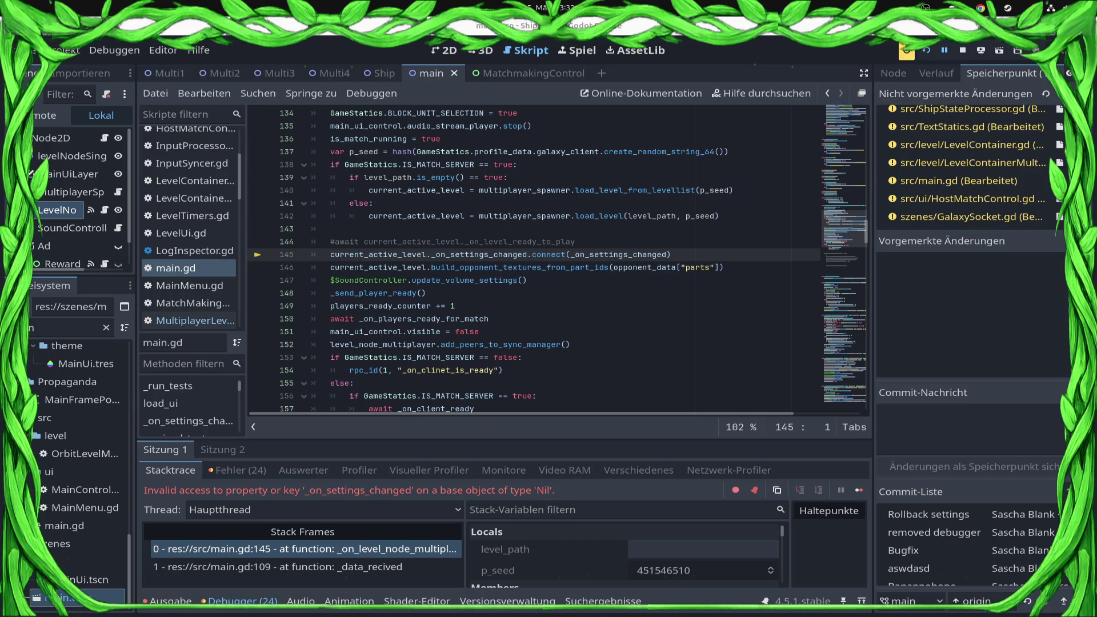
- Select the MultiplayerSpawner node and show its spawned and despawned signals in the Node dock
{"action": "left_click", "coordinate": [479, 242]}
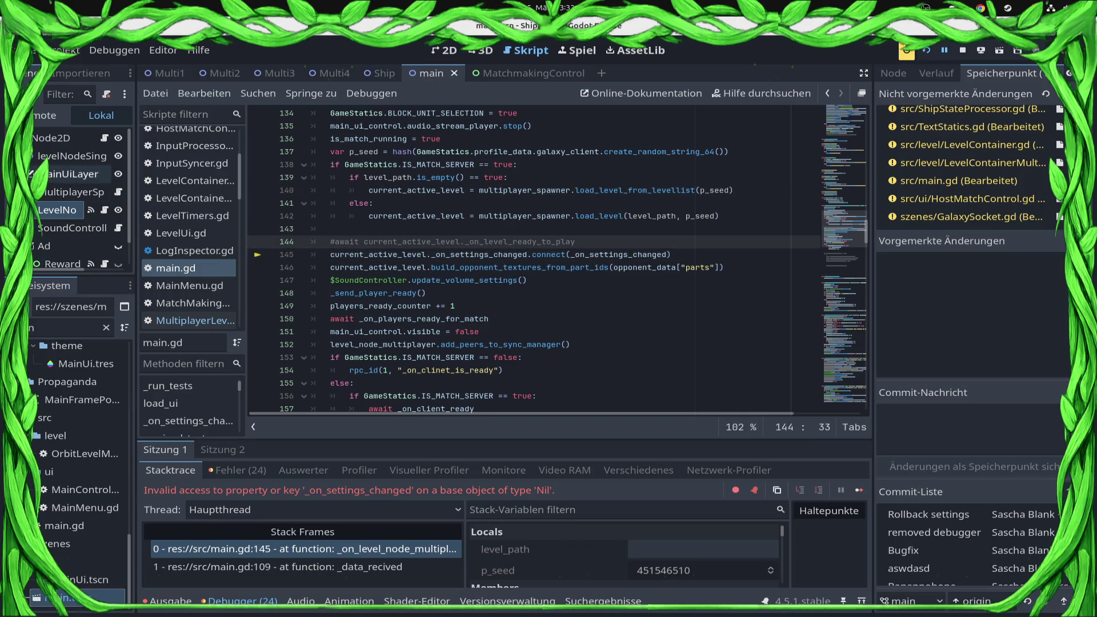
{"action": "scroll", "coordinate": [74, 195], "scroll_direction": "down", "scroll_amount": 1}
{"action": "left_click", "coordinate": [68, 165]}
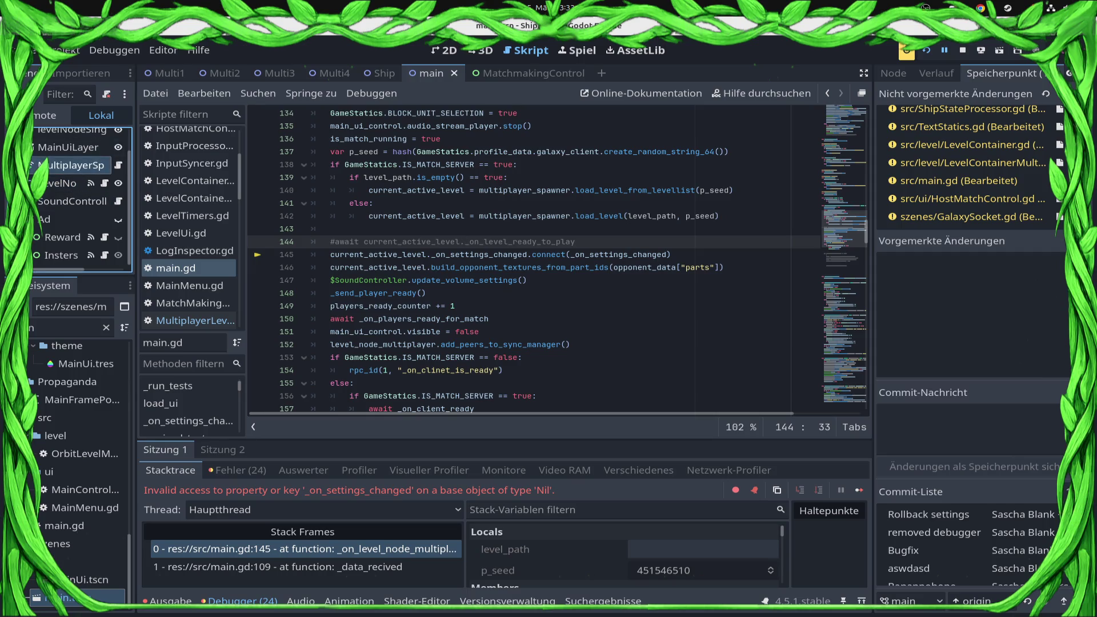
{"action": "left_click", "coordinate": [936, 73]}
{"action": "left_click", "coordinate": [893, 73]}
{"action": "left_click", "coordinate": [934, 94]}
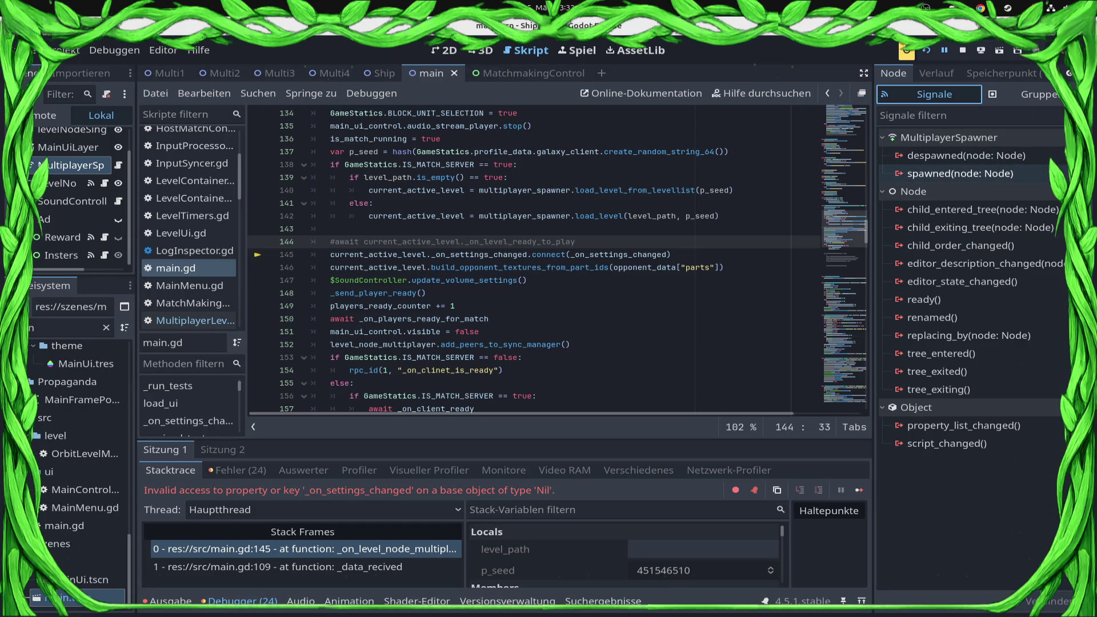
{"action": "scroll", "coordinate": [68, 172], "scroll_direction": "up", "scroll_amount": 2}
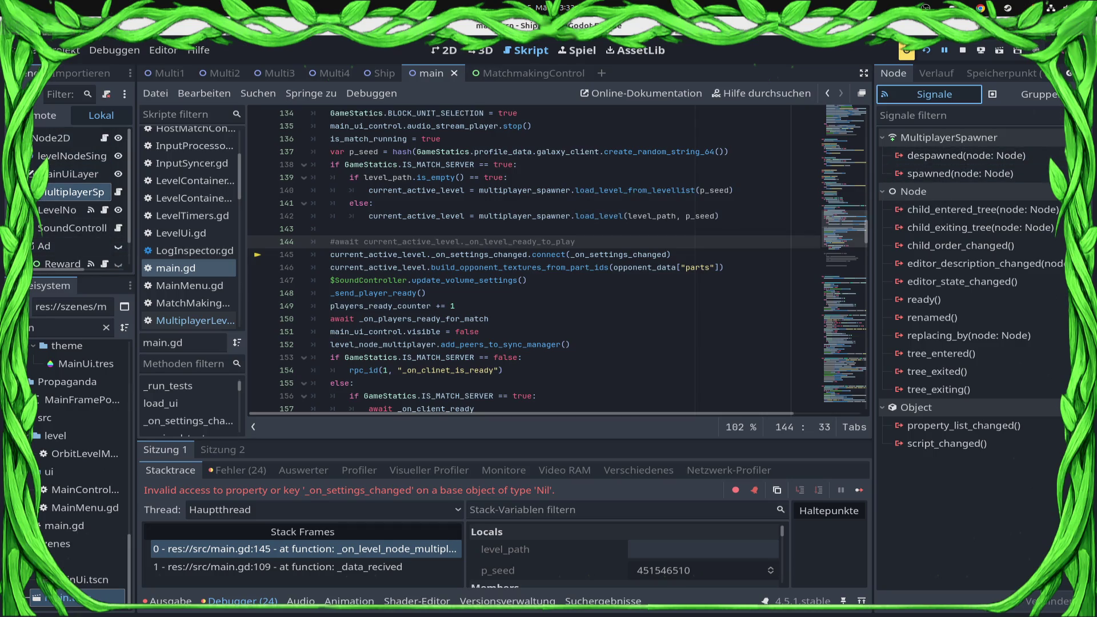
- Connect the spawned signal to a new _on_multiplayer_spawner_spawned handler and move its stub below the match-start code
{"action": "double_click", "coordinate": [960, 173]}
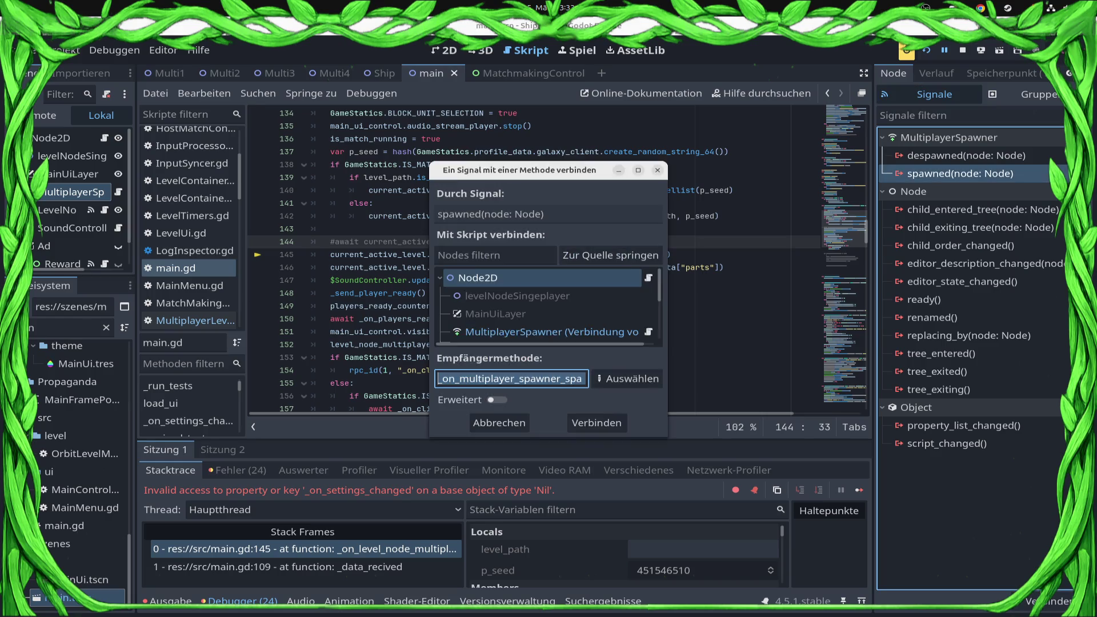
{"action": "left_click", "coordinate": [596, 423]}
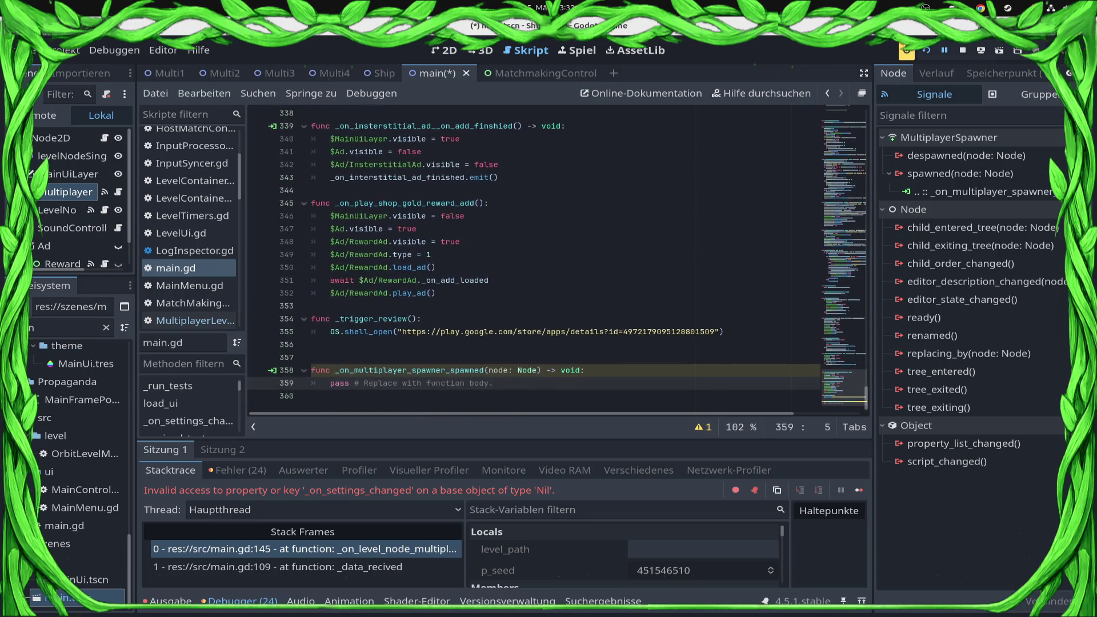
{"action": "key", "text": "shift+Up"}
{"action": "key", "text": "shift+Up"}
{"action": "key", "text": "shift+Up"}
{"action": "key", "text": "ctrl+c"}
{"action": "scroll", "coordinate": [557, 260], "scroll_direction": "up", "scroll_amount": 10}
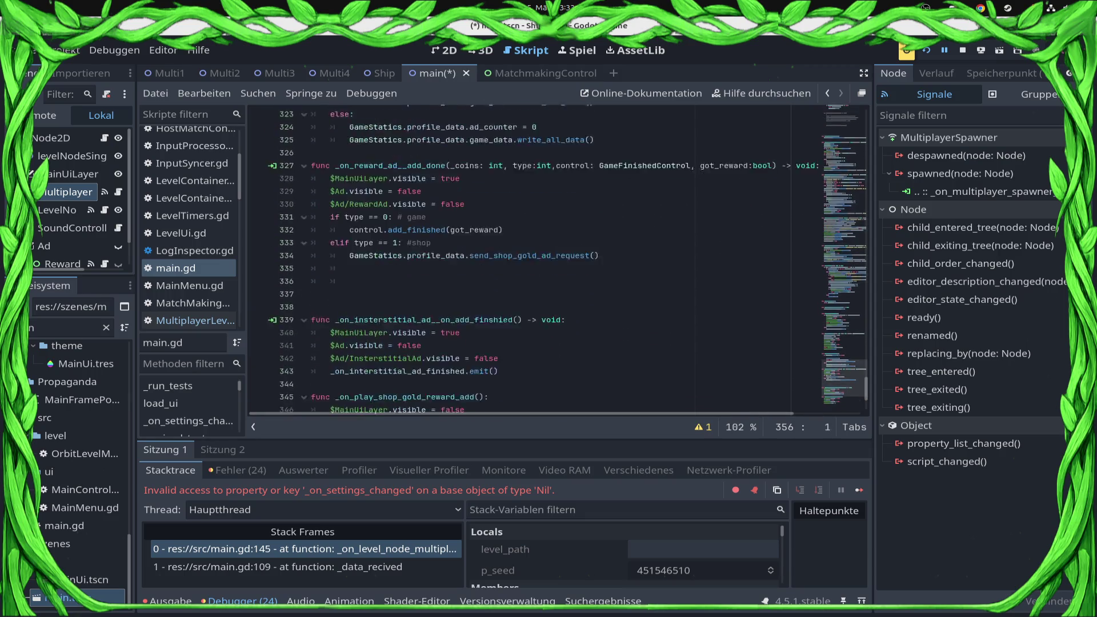
{"action": "scroll", "coordinate": [557, 260], "scroll_direction": "up", "scroll_amount": 20}
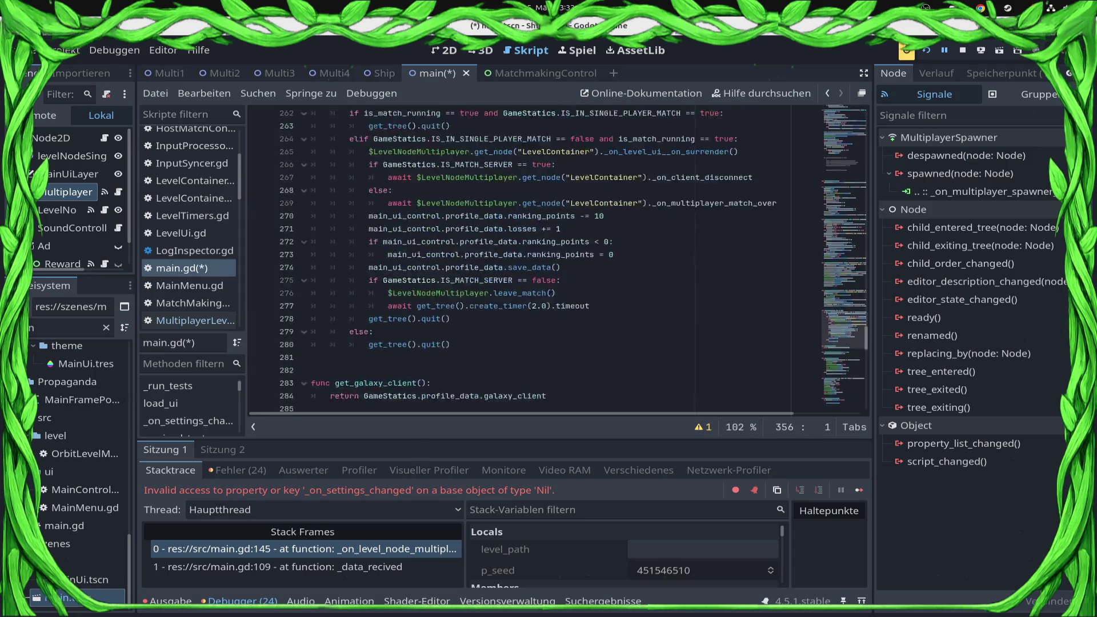
{"action": "scroll", "coordinate": [557, 261], "scroll_direction": "up", "scroll_amount": 8}
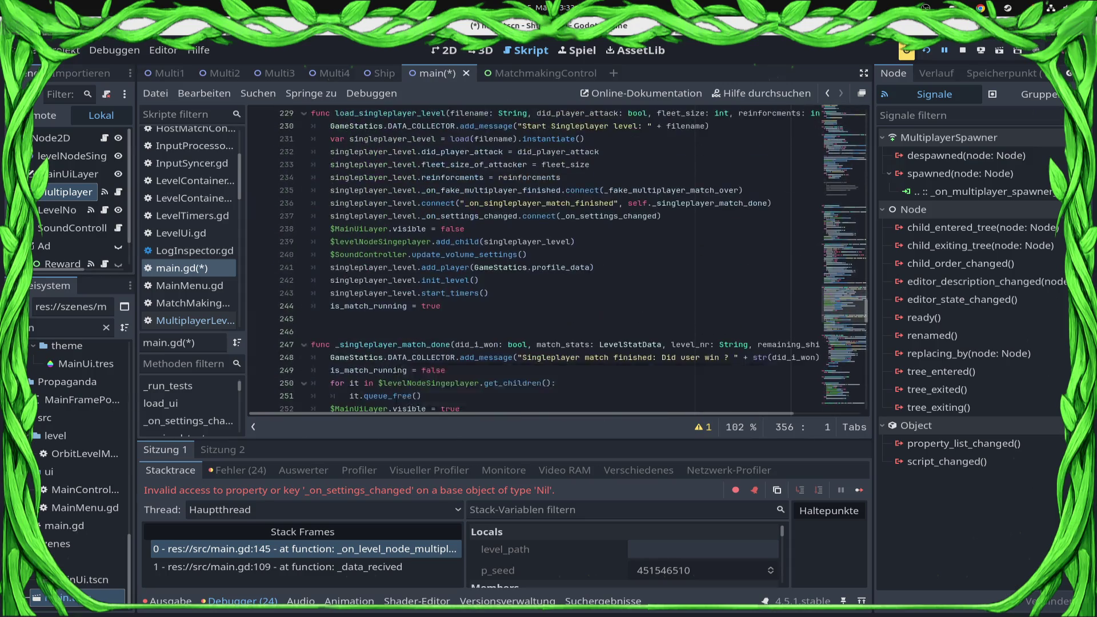
{"action": "scroll", "coordinate": [557, 260], "scroll_direction": "up", "scroll_amount": 7}
{"action": "scroll", "coordinate": [560, 257], "scroll_direction": "up", "scroll_amount": 10}
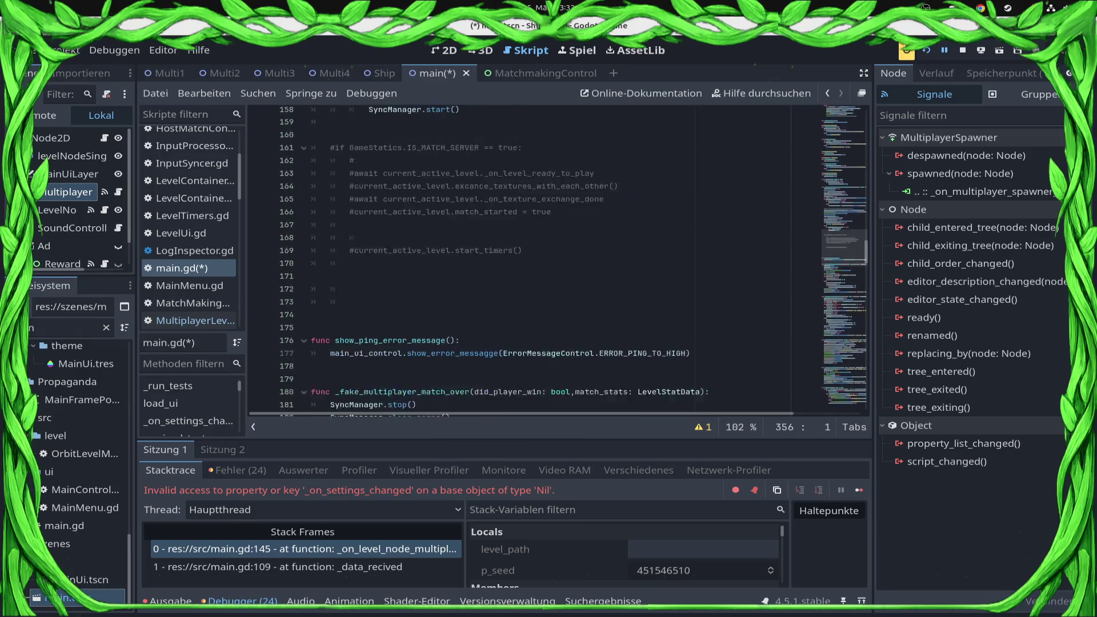
{"action": "scroll", "coordinate": [400, 343], "scroll_direction": "down", "scroll_amount": 2}
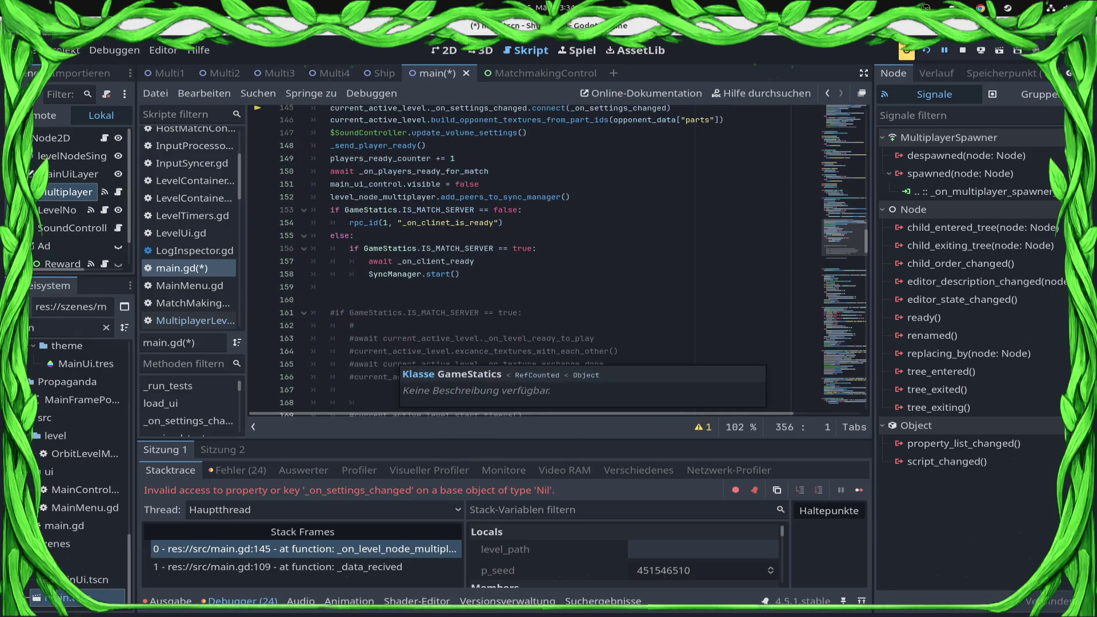
{"action": "left_click", "coordinate": [400, 286]}
{"action": "key", "text": "ctrl+v"}
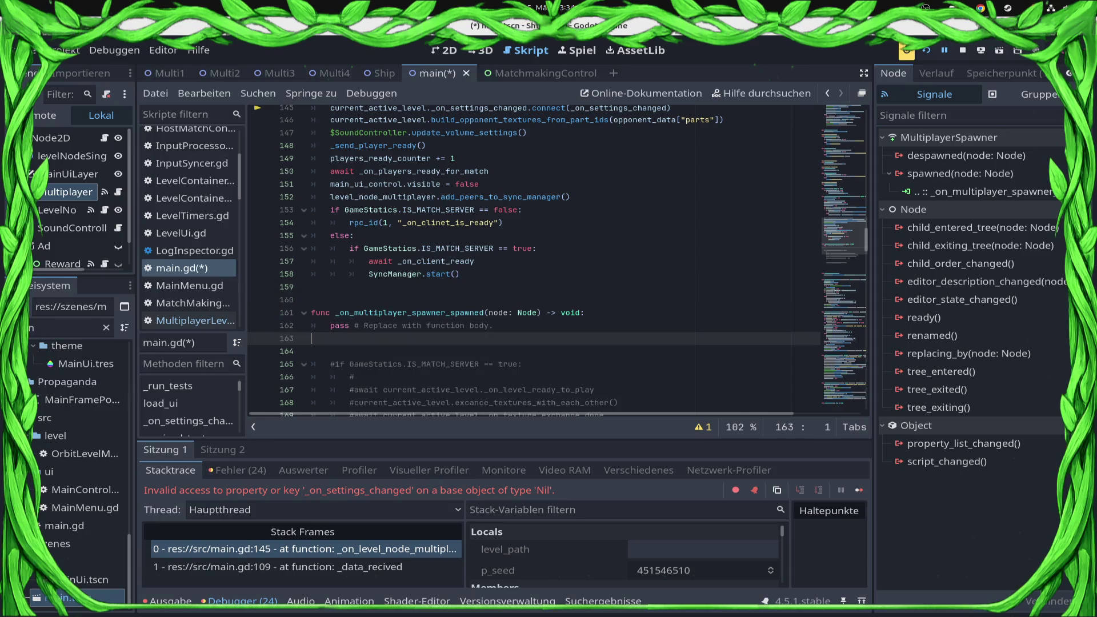
- Move the match-start code from lines 145–158 into the handler, replacing its pass line
{"action": "scroll", "coordinate": [533, 261], "scroll_direction": "up", "scroll_amount": 3}
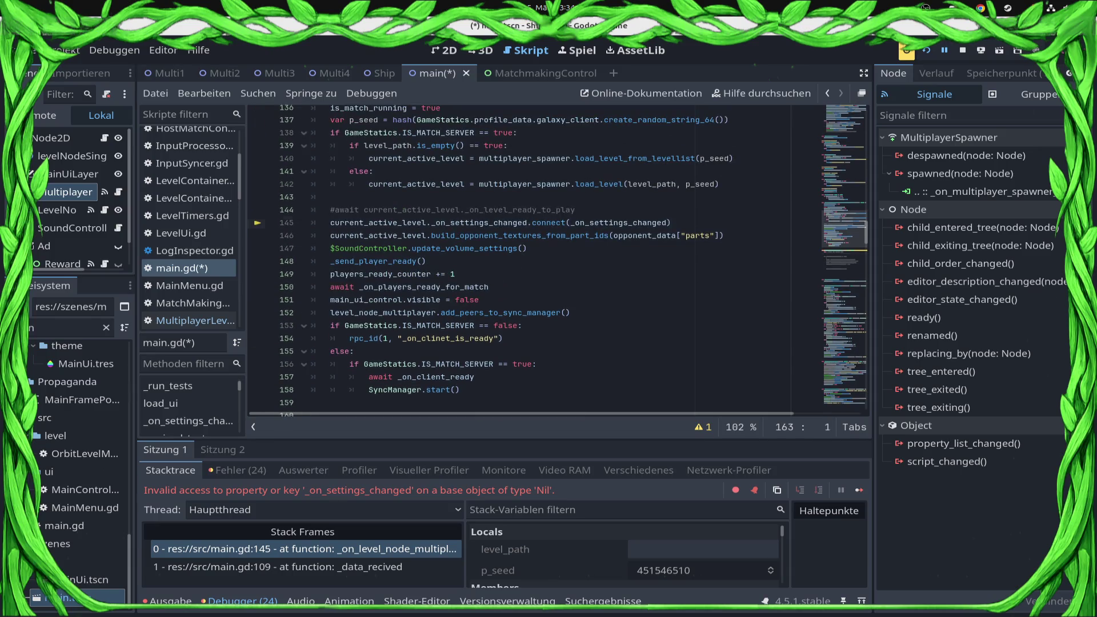
{"action": "left_click", "coordinate": [330, 222]}
{"action": "left_click_drag", "start_coordinate": [330, 223], "coordinate": [461, 390]}
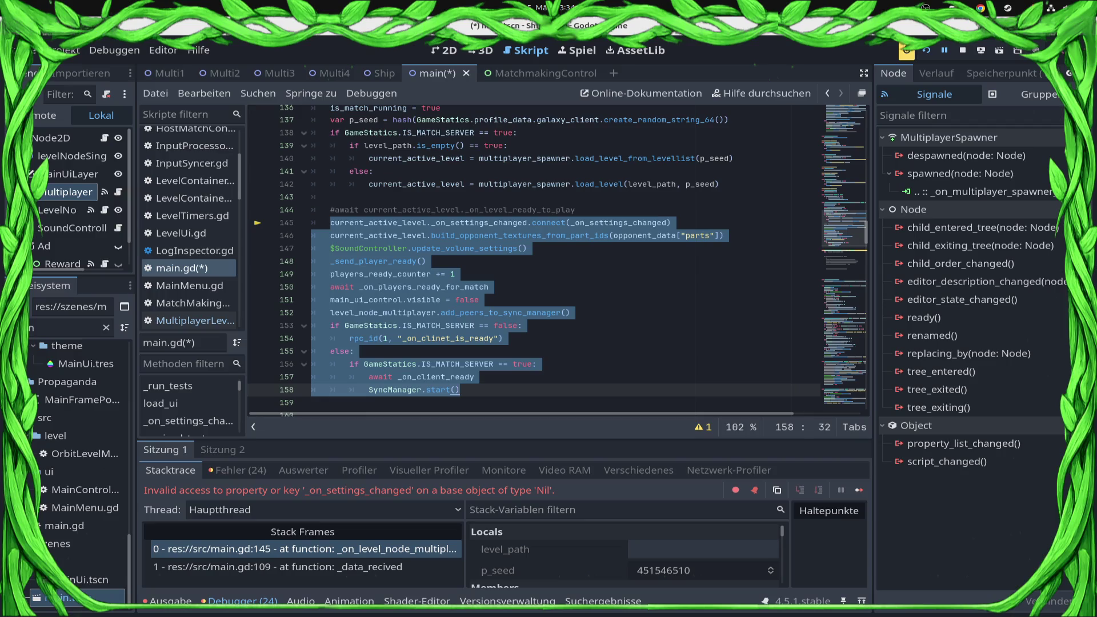
{"action": "key", "text": "BackSpace"}
{"action": "left_click", "coordinate": [330, 159]}
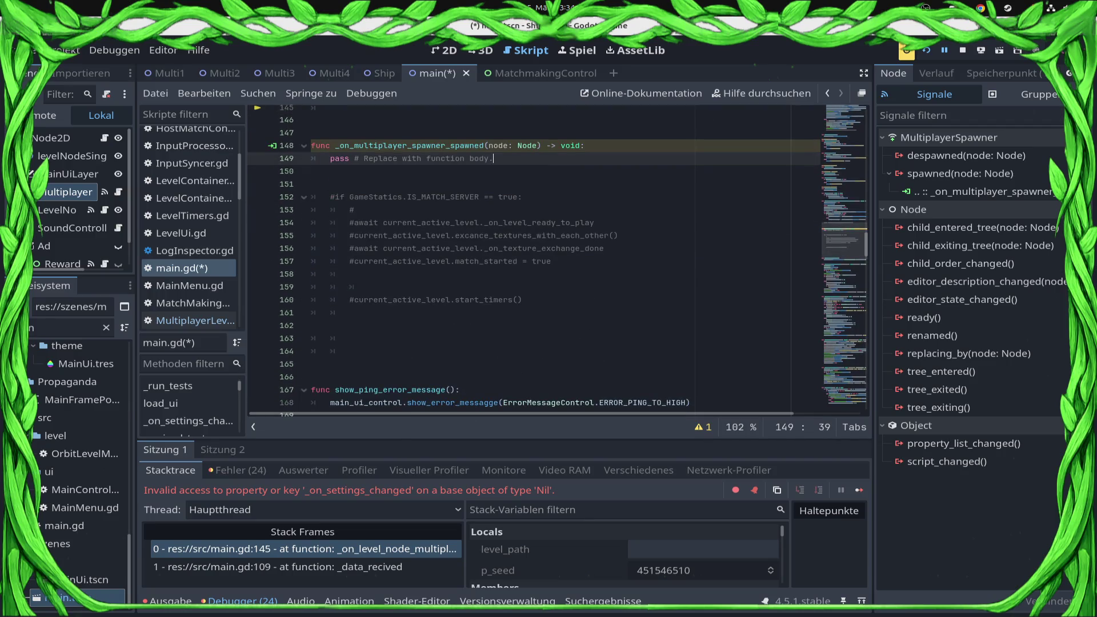
{"action": "key", "text": "shift+End"}
{"action": "type", "text": "current_active_level._on_settings_changed.connect(_on_settings_changed) \tcurrent_active_level.build_opponent_textures_from_part_ids(opponent_data[\"parts\"]) \t$SoundController.update_volume_settings() \t_send_player_ready() \tplayers_ready_counter += 1 \tawait _on_players_ready_for_match \tmain_ui_control.visible = false \tlevel_node_multiplayer.add_peers_to_sync_manager() \tif GameStatics.IS_MATCH_SERVER == false: \t\trpc_id(1, \"_on_clinet_is_ready\") \telse: \t\tif GameStatics.IS_MATCH_SERVER == true: \t\t\tawait _on_client_ready \t\t\tSyncManager.start()"}
- Add 'current_active_level = node' as the handler's first line, save main.gd, and stop debugging
{"action": "left_click", "coordinate": [466, 313]}
{"action": "key", "text": "Up"}
{"action": "key", "text": "Up"}
{"action": "key", "text": "Up"}
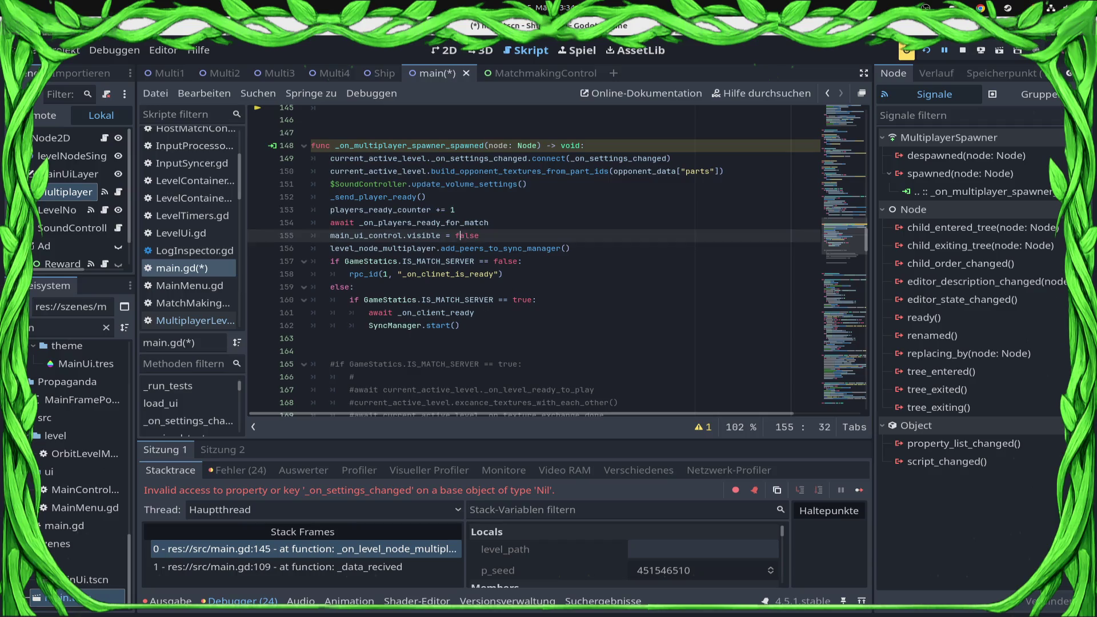
{"action": "key", "text": "Down"}
{"action": "key", "text": "Down"}
{"action": "key", "text": "End"}
{"action": "key", "text": "Return"}
{"action": "type", "text": "cu"}
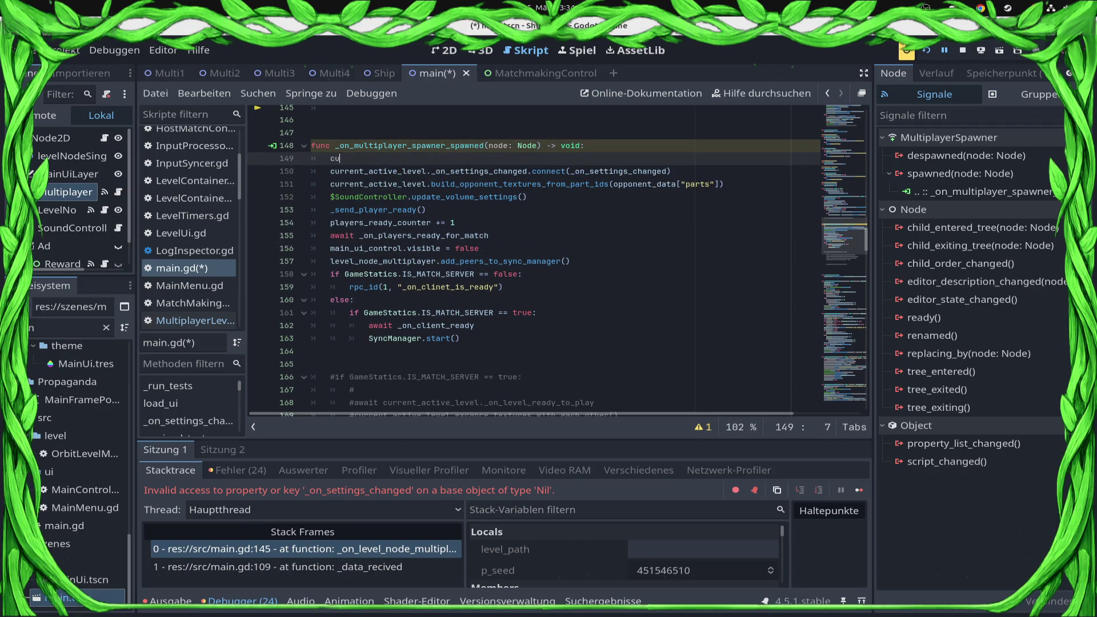
{"action": "key", "text": "Return"}
{"action": "type", "text": "= node"}
{"action": "key", "text": "ctrl+s"}
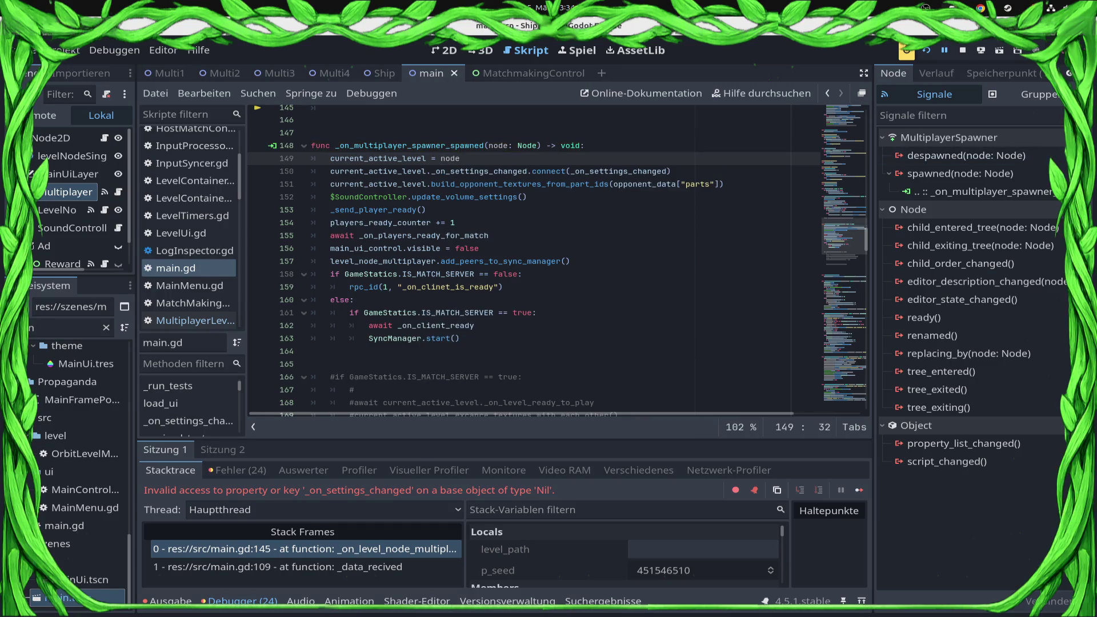
{"action": "scroll", "coordinate": [555, 260], "scroll_direction": "up", "scroll_amount": 1}
{"action": "left_click", "coordinate": [963, 50]}
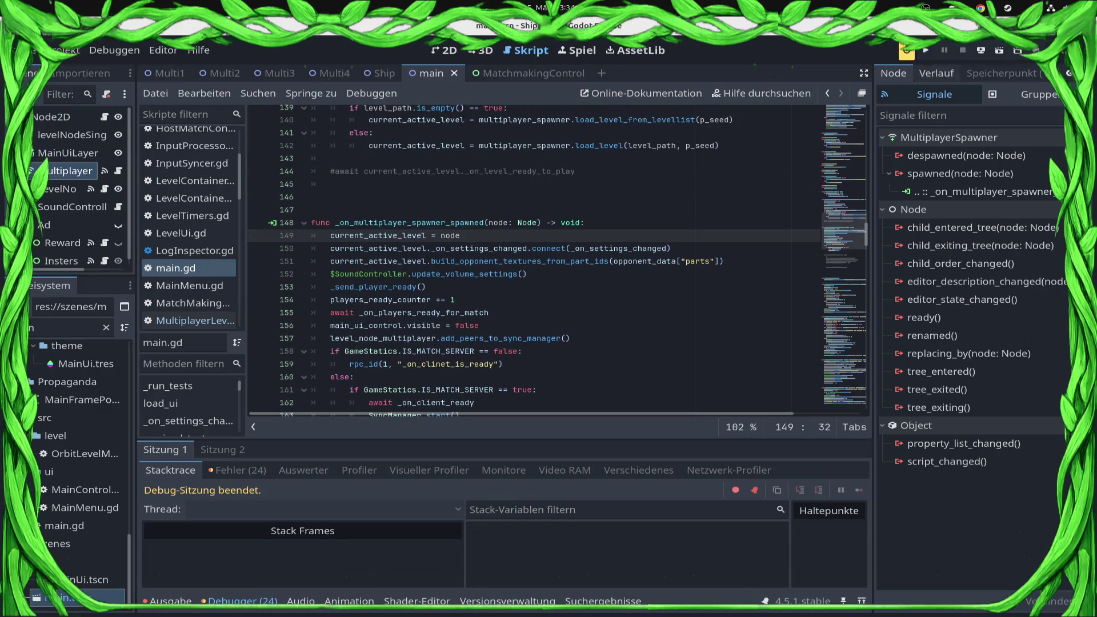
- Re-export and launch ShipBattel for a test run, then return to the editor
{"action": "left_click", "coordinate": [906, 51]}
{"action": "left_click", "coordinate": [937, 87]}
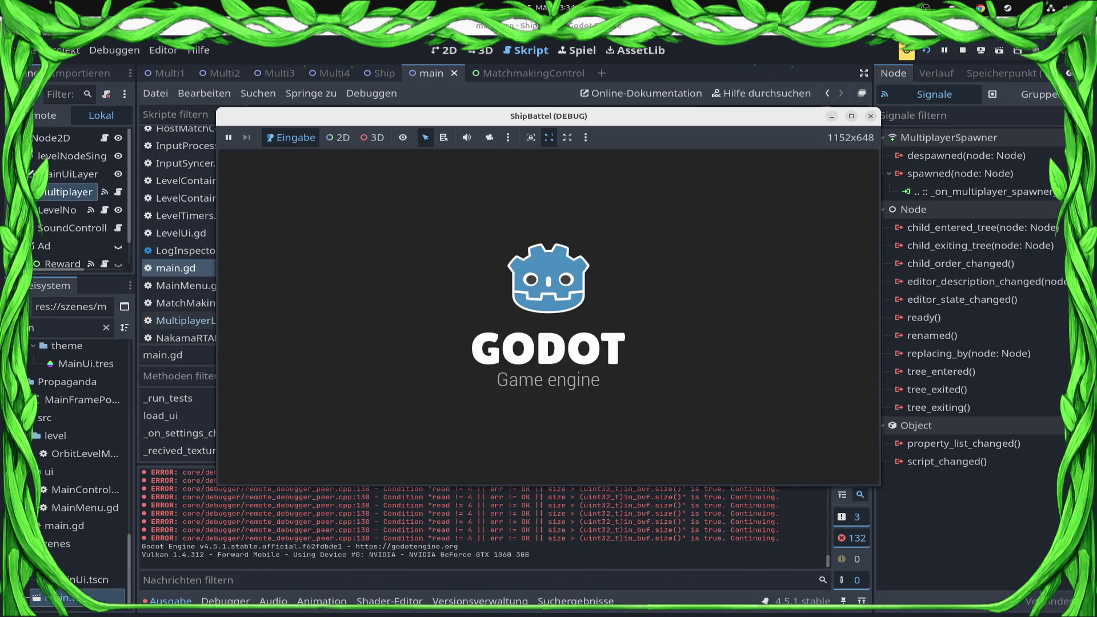
{"action": "key", "text": "super"}
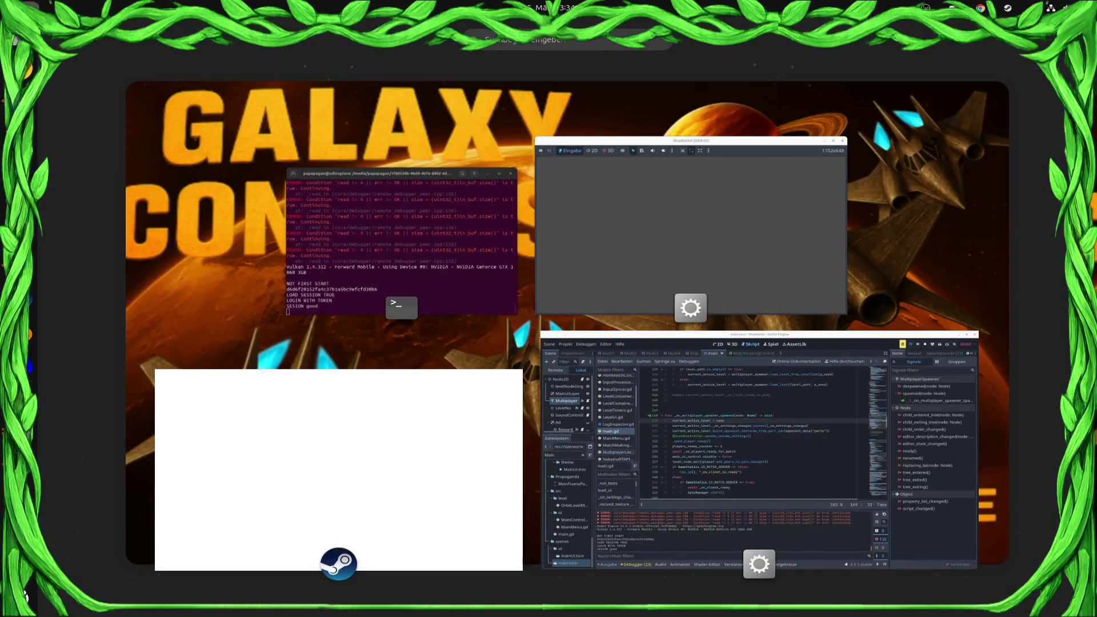
{"action": "key", "text": "super"}
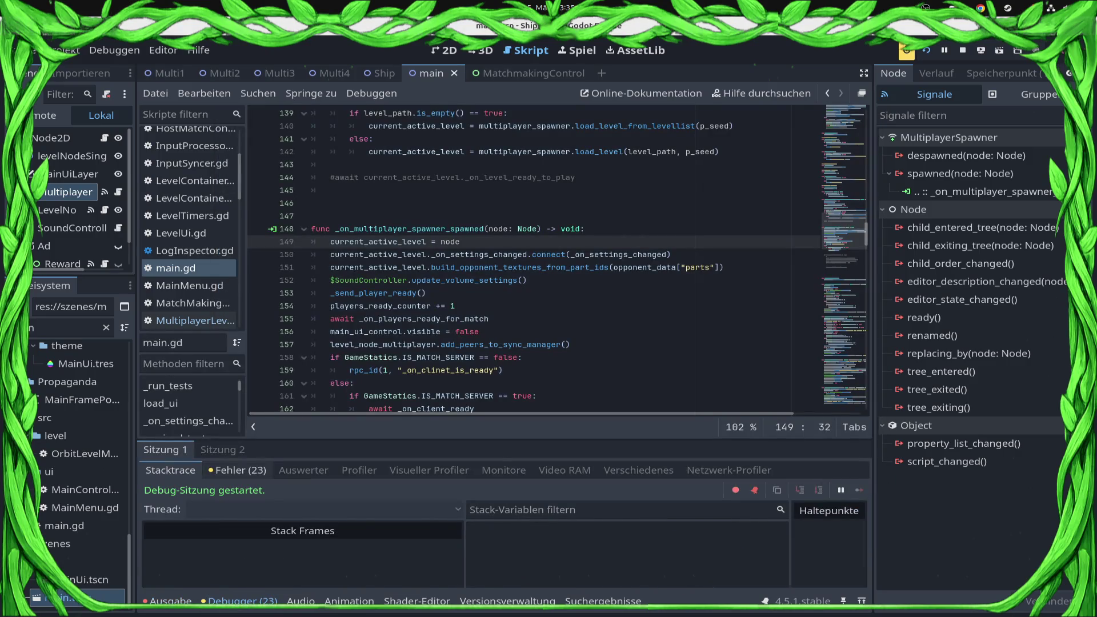
- Delete the ready-counter and await lines (153–155) from the handler and save
{"action": "left_click", "coordinate": [237, 469]}
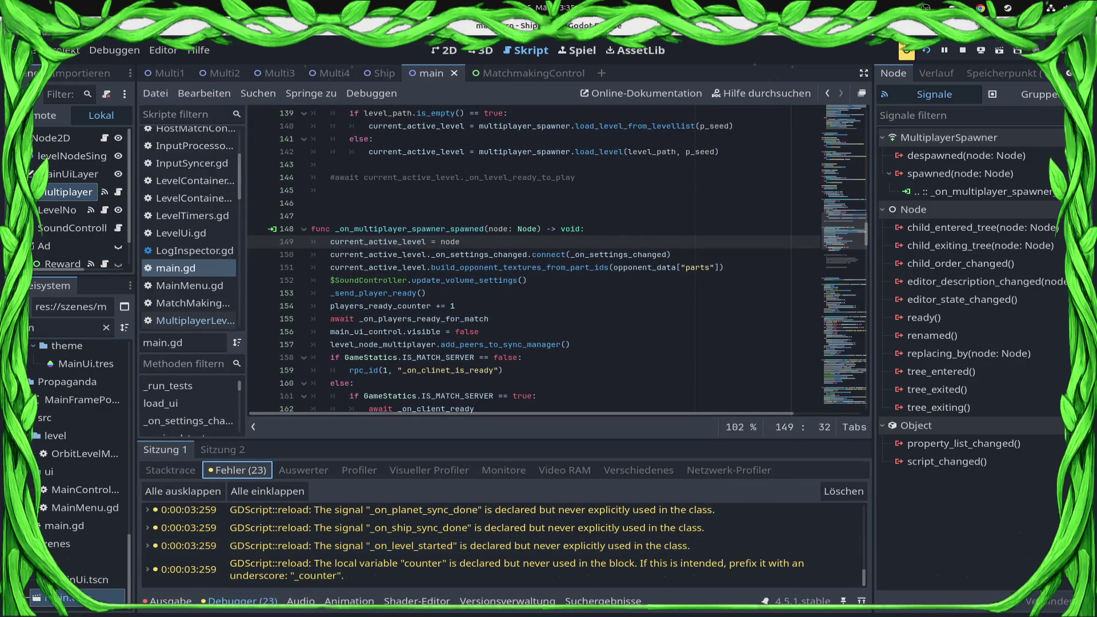
{"action": "scroll", "coordinate": [514, 257], "scroll_direction": "up", "scroll_amount": 9}
{"action": "scroll", "coordinate": [514, 257], "scroll_direction": "down", "scroll_amount": 4}
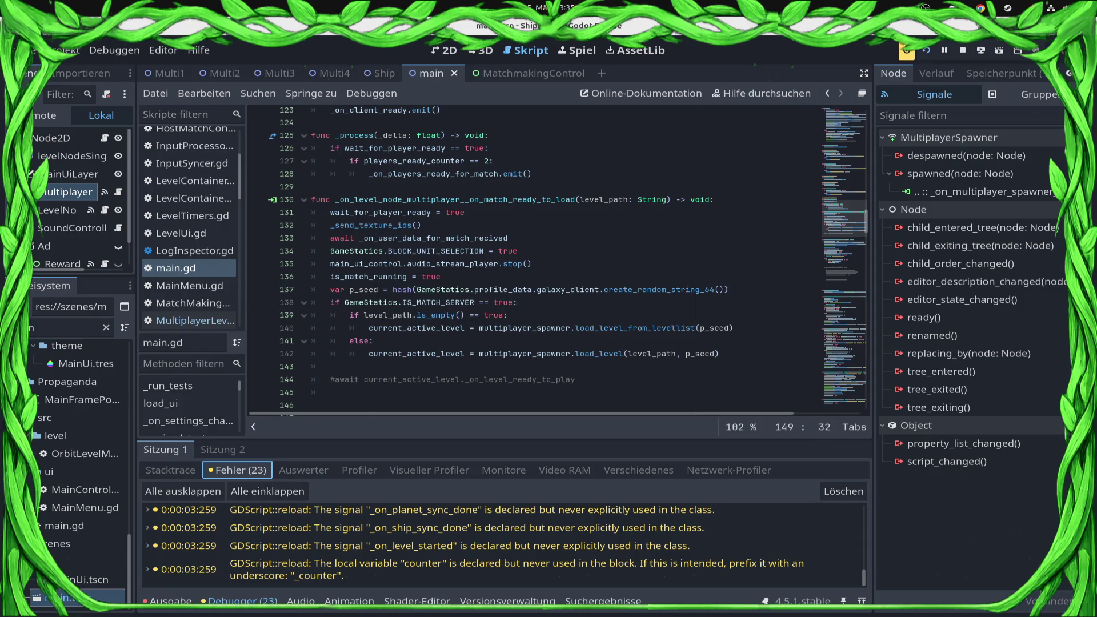
{"action": "scroll", "coordinate": [514, 257], "scroll_direction": "down", "scroll_amount": 3}
{"action": "scroll", "coordinate": [514, 257], "scroll_direction": "down", "scroll_amount": 3}
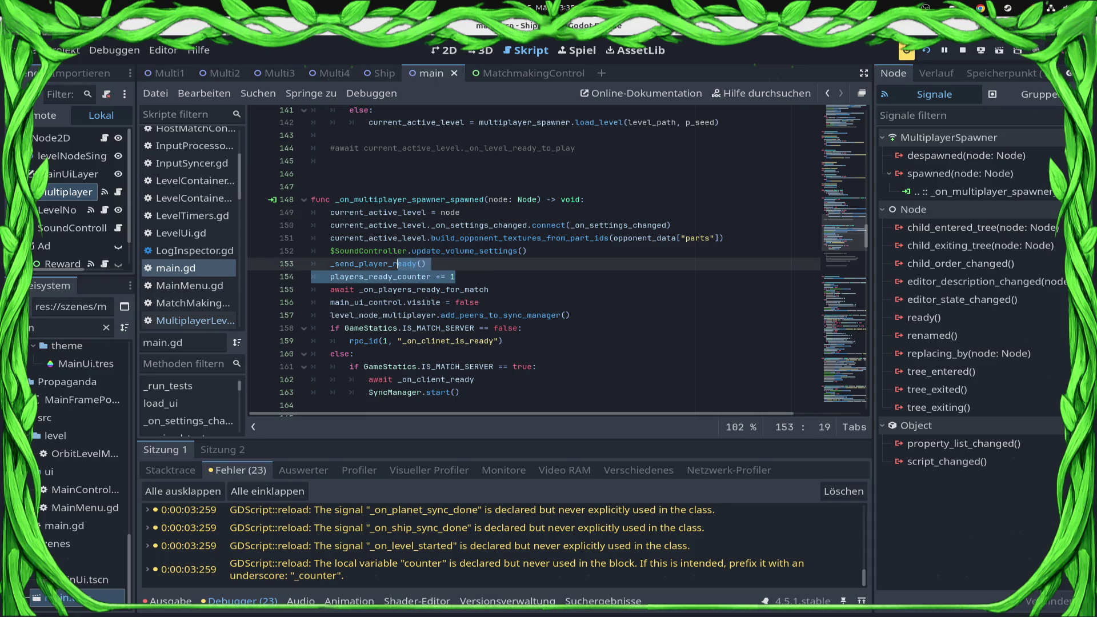
{"action": "left_click", "coordinate": [489, 290]}
{"action": "key", "text": "shift+Up"}
{"action": "key", "text": "shift+Home"}
{"action": "key", "text": "shift+Up"}
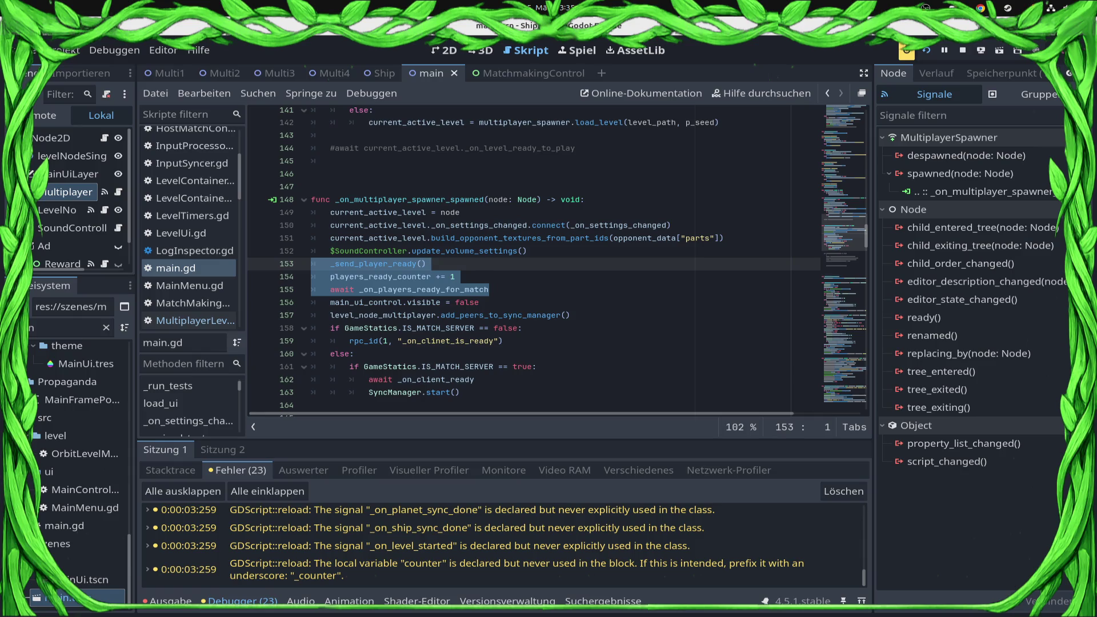
{"action": "key", "text": "BackSpace"}
{"action": "key", "text": "BackSpace"}
{"action": "key", "text": "ctrl+s"}
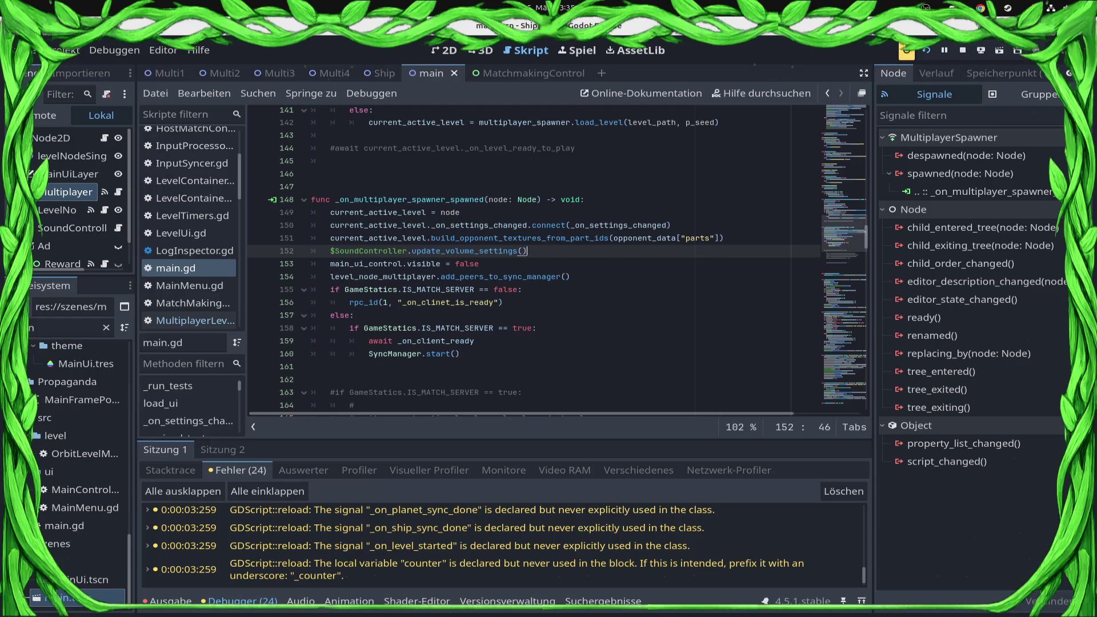
- Replace the else line with 'if GameStatics.IS_MATCH_SERVER:'
{"action": "left_click_drag", "start_coordinate": [503, 303], "coordinate": [311, 277]}
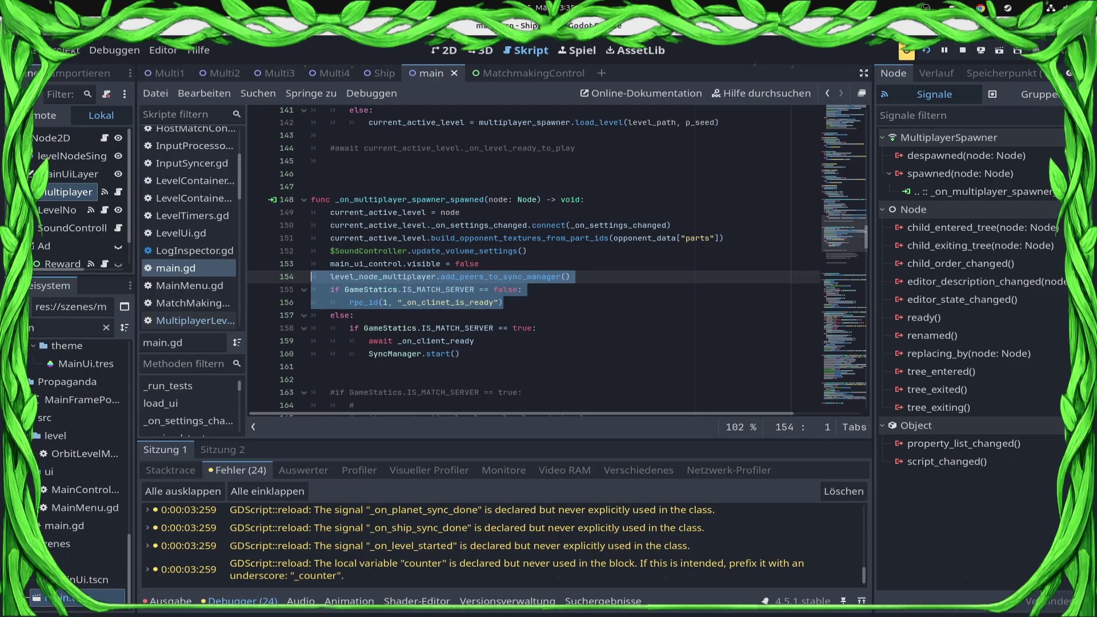
{"action": "left_click", "coordinate": [430, 302]}
{"action": "left_click_drag", "start_coordinate": [345, 290], "coordinate": [474, 290]}
{"action": "key", "text": "ctrl+c"}
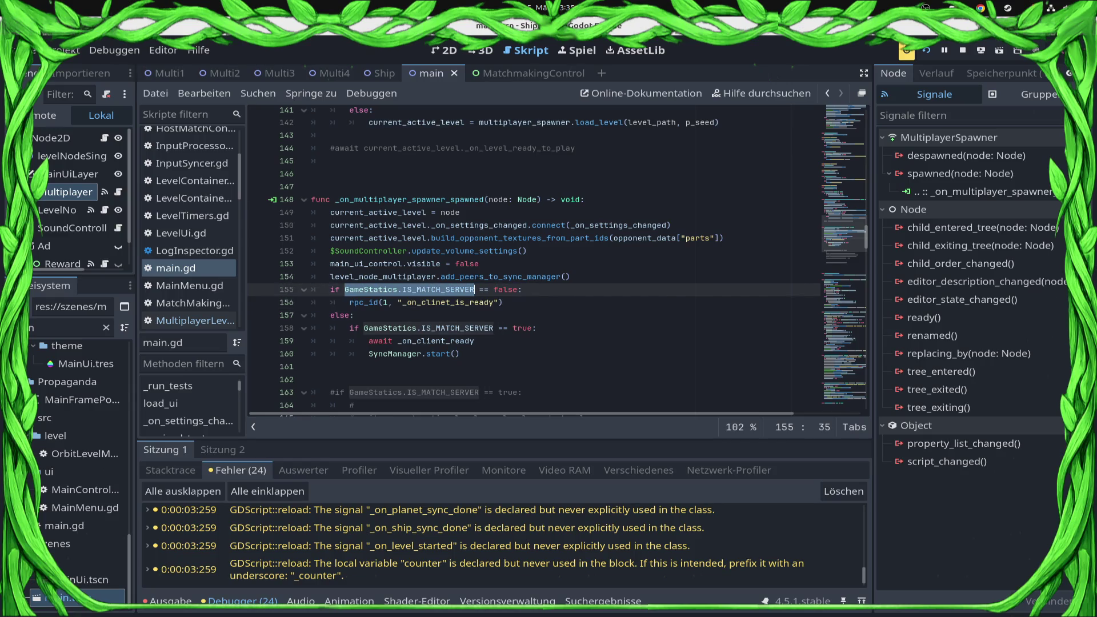
{"action": "left_click", "coordinate": [348, 315]}
{"action": "key", "text": "BackSpace"}
{"action": "key", "text": "BackSpace"}
{"action": "key", "text": "BackSpace"}
{"action": "key", "text": "Delete"}
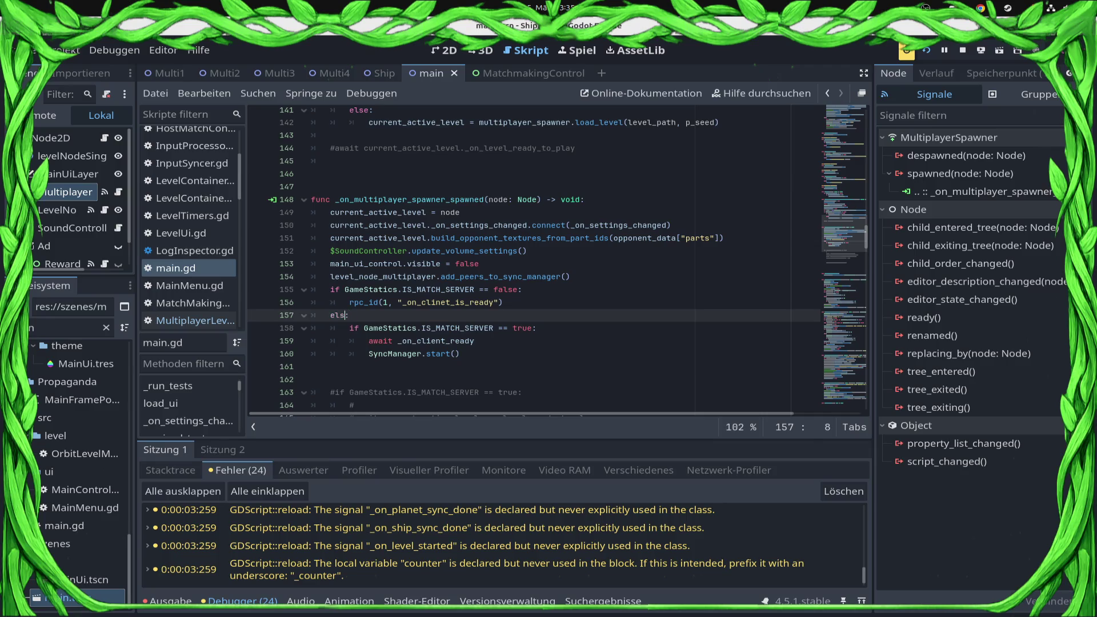
{"action": "type", "text": "if"}
{"action": "key", "text": "ctrl+v"}
- Remove the old client-ready RPC branch and save
{"action": "key", "text": "Up"}
{"action": "key", "text": "End"}
{"action": "key", "text": "shift+Up"}
{"action": "key", "text": "shift+Home"}
{"action": "key", "text": "BackSpace"}
{"action": "key", "text": "BackSpace"}
{"action": "key", "text": "BackSpace"}
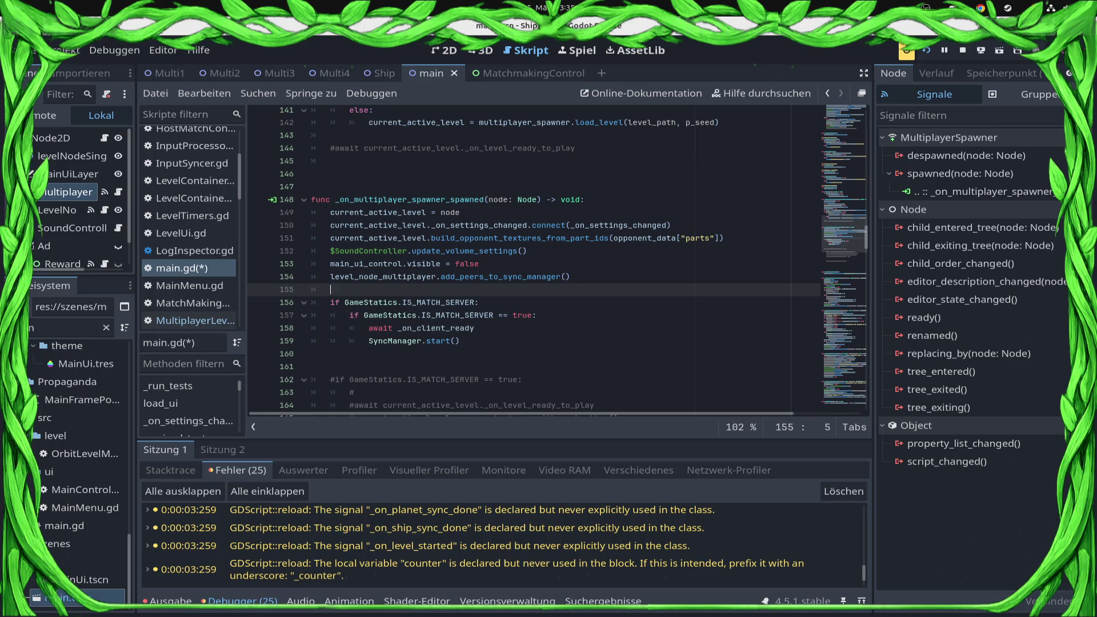
{"action": "key", "text": "ctrl+s"}
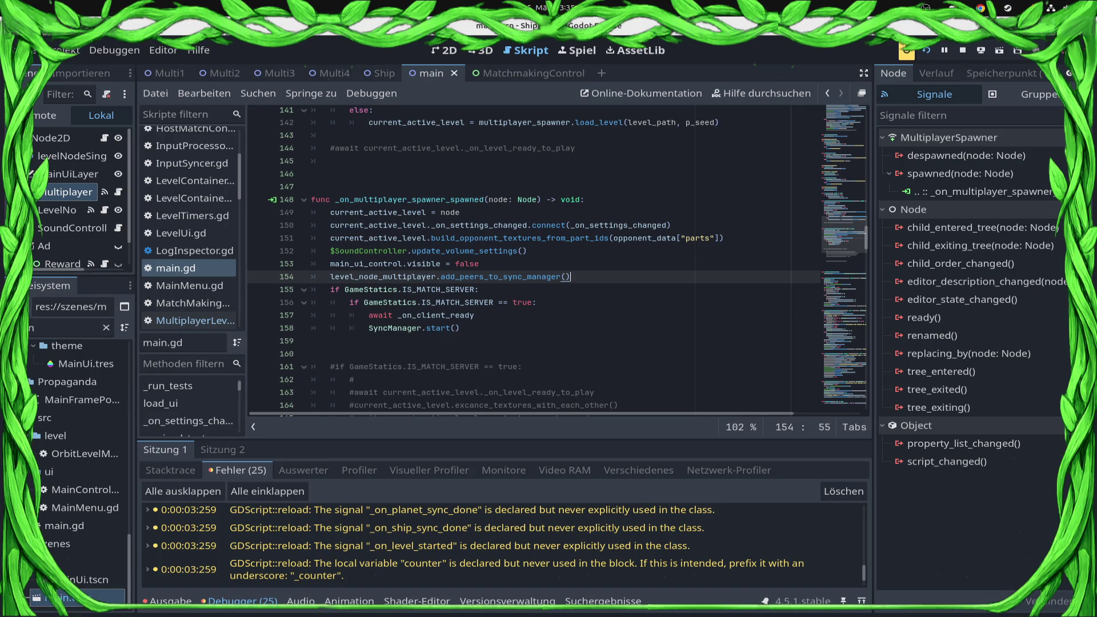
- Save main.gd after SyncManager.start() and open the MainMenu.gd script
{"action": "left_click", "coordinate": [537, 302]}
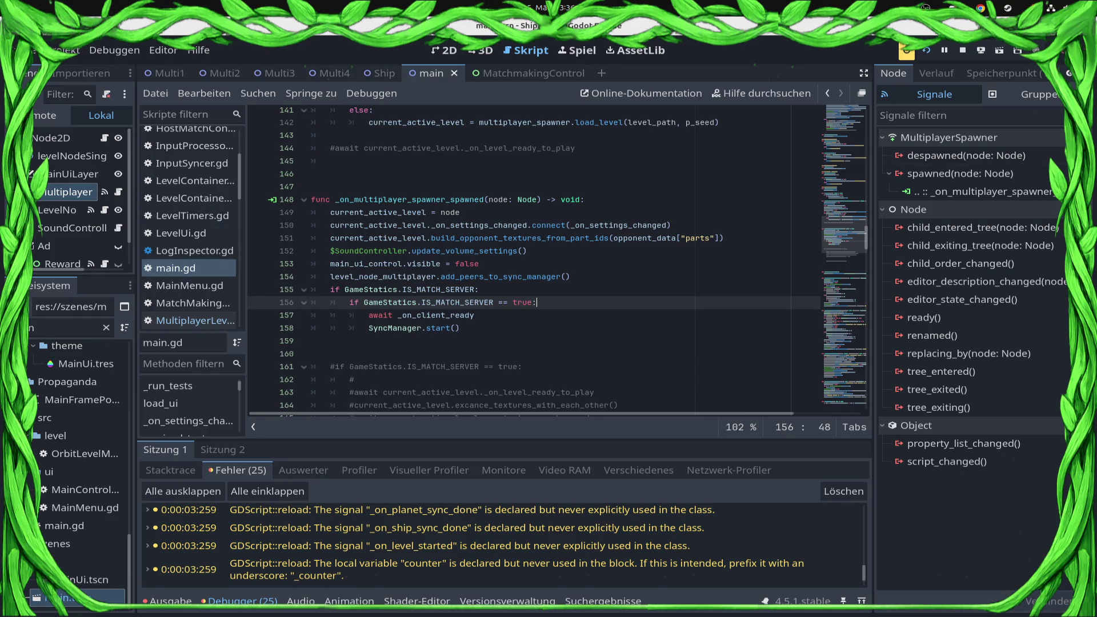
{"action": "left_click", "coordinate": [460, 328]}
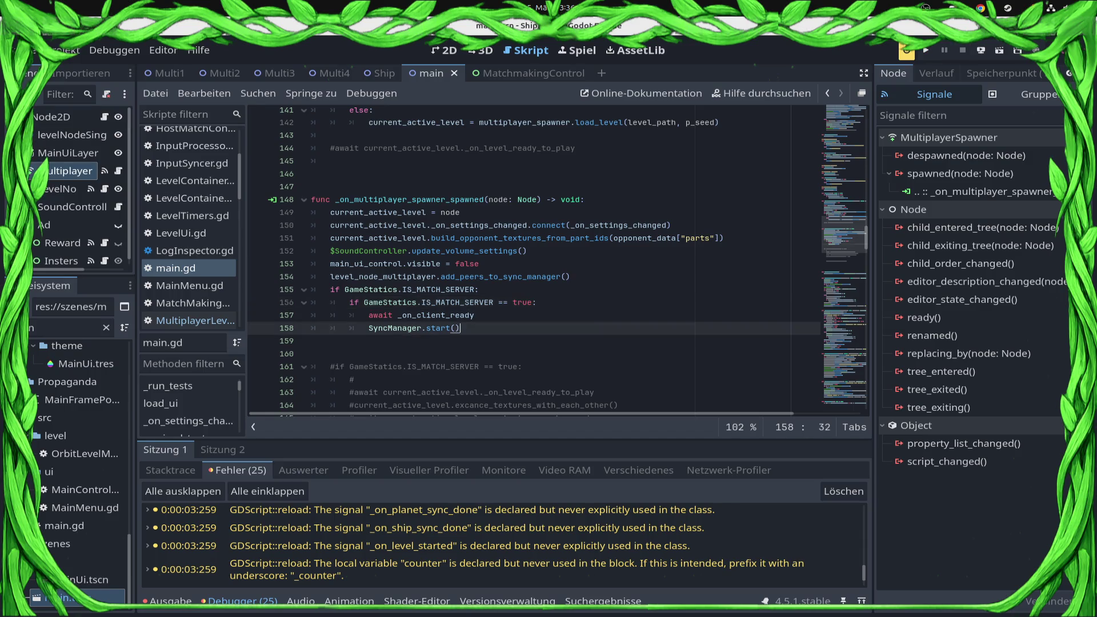
{"action": "key", "text": "ctrl+s"}
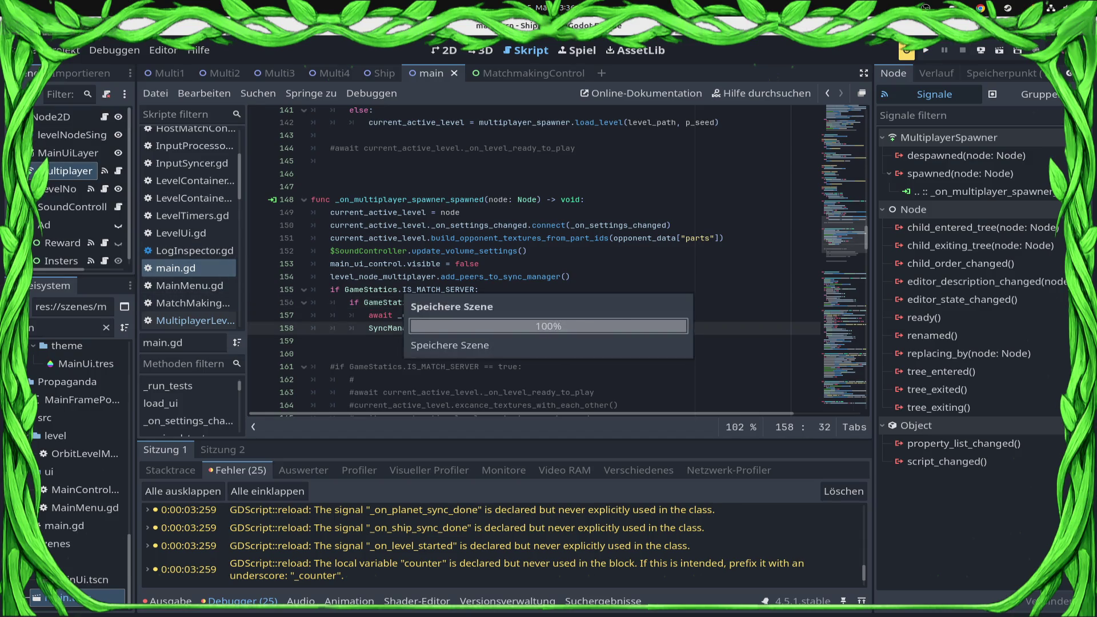
{"action": "left_click", "coordinate": [188, 320]}
{"action": "left_click", "coordinate": [189, 285]}
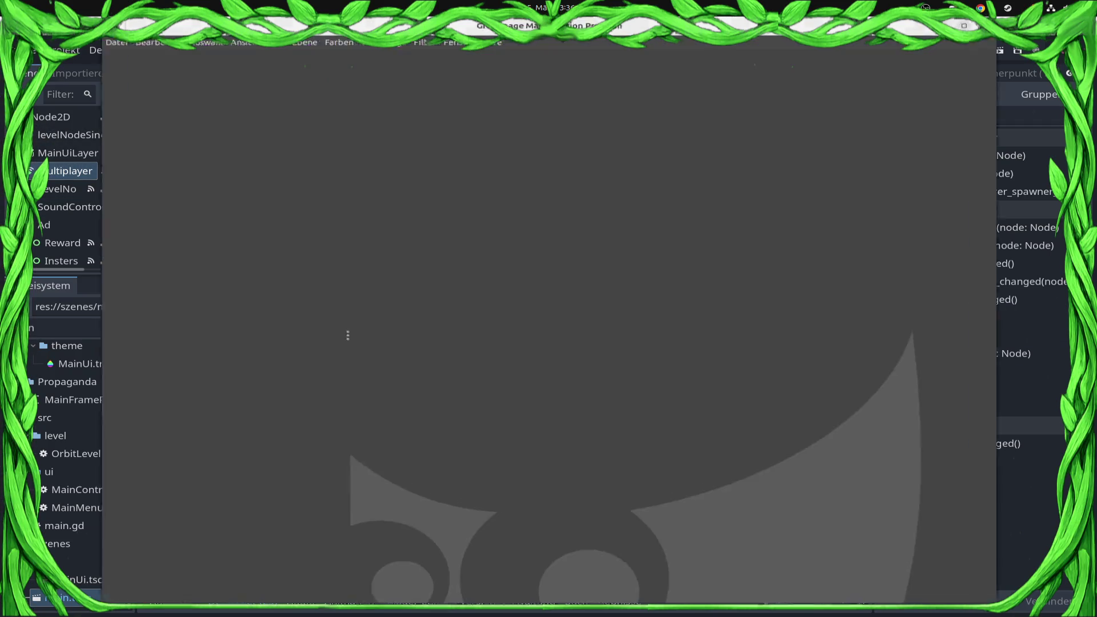
- Create a new 1920x1080 image and type the text 'BRB' on the canvas
{"action": "key", "text": "alt+d"}
{"action": "key", "text": "n"}
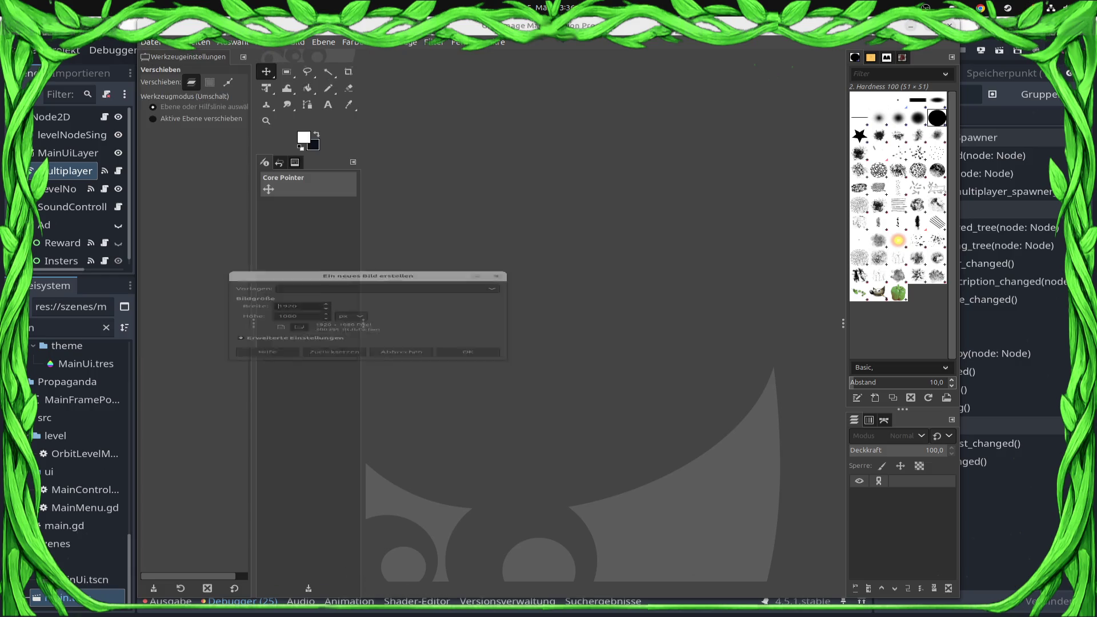
{"action": "key", "text": "Return"}
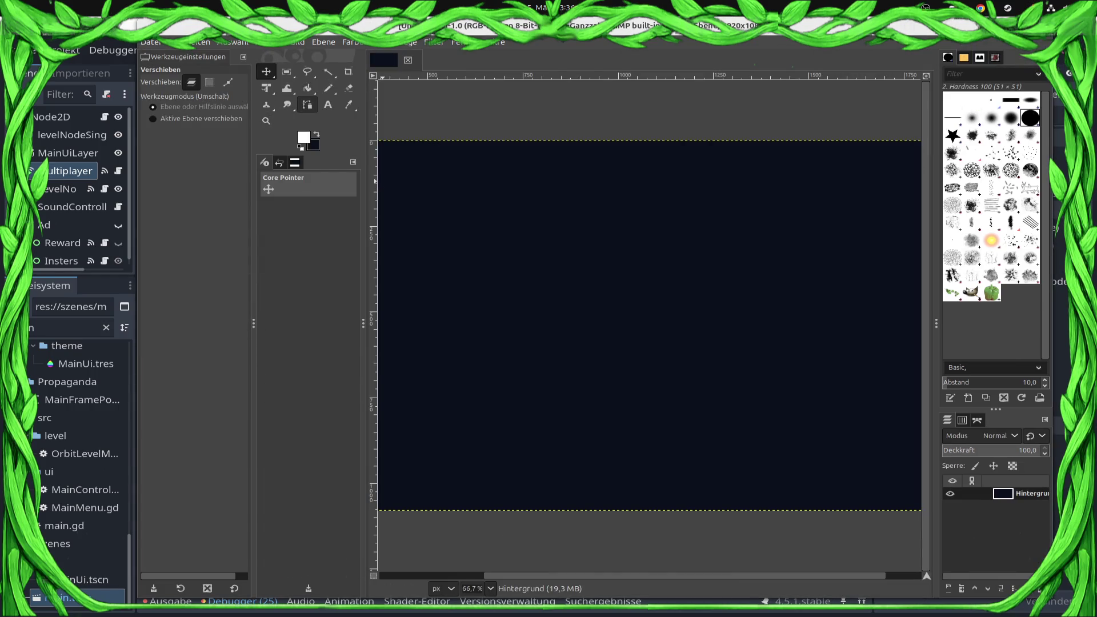
{"action": "left_click", "coordinate": [504, 266]}
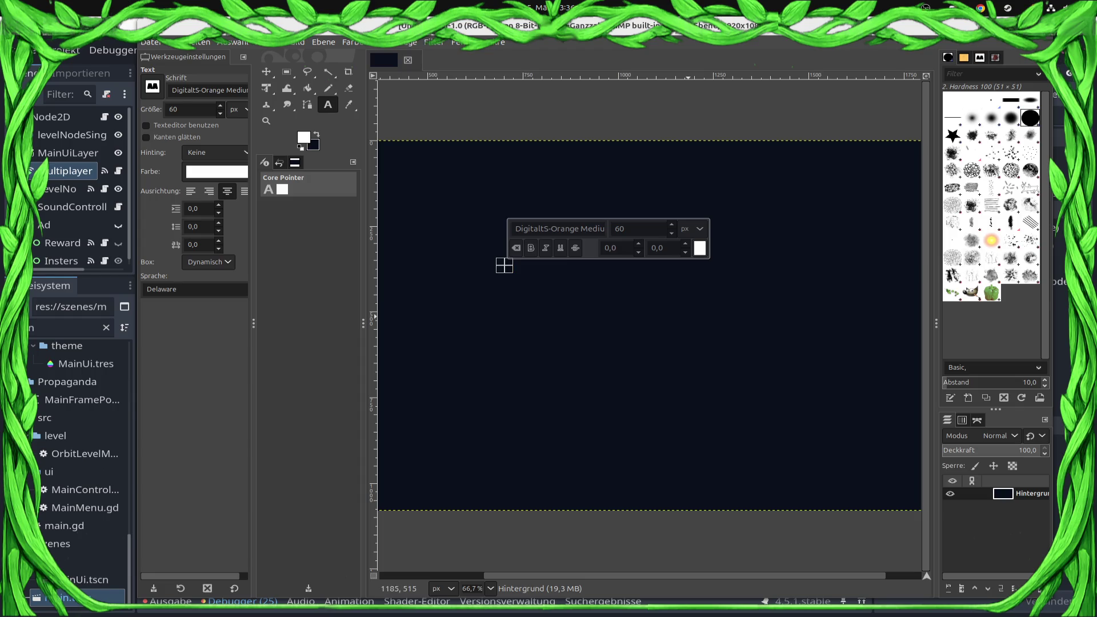
{"action": "type", "text": "RBB"}
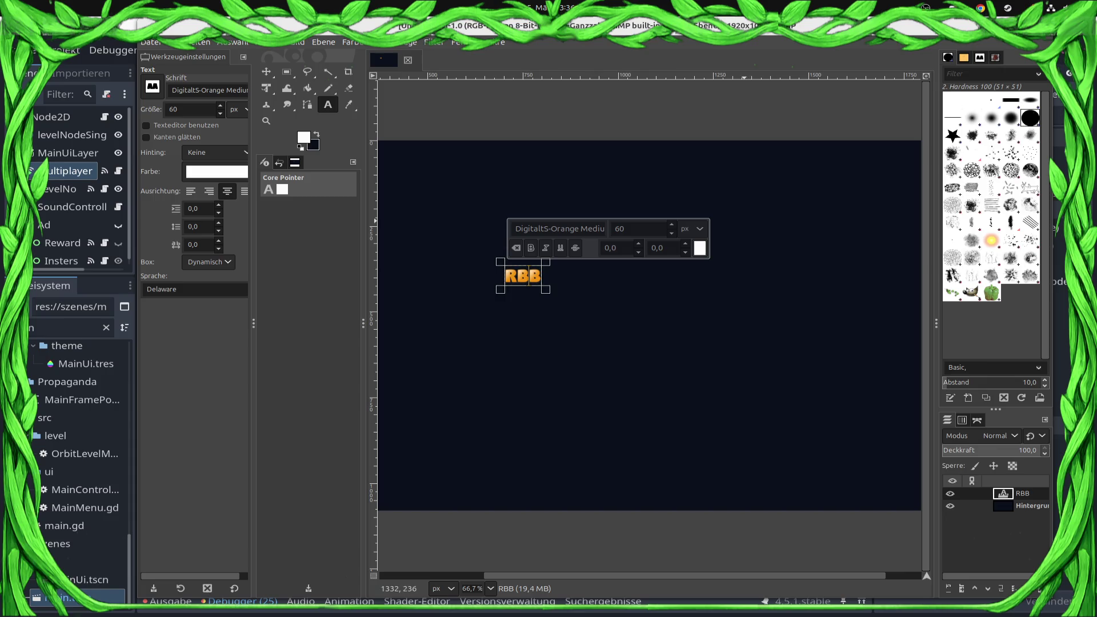
{"action": "key", "text": "BackSpace"}
{"action": "key", "text": "BackSpace"}
{"action": "key", "text": "BackSpace"}
{"action": "type", "text": "BRBR"}
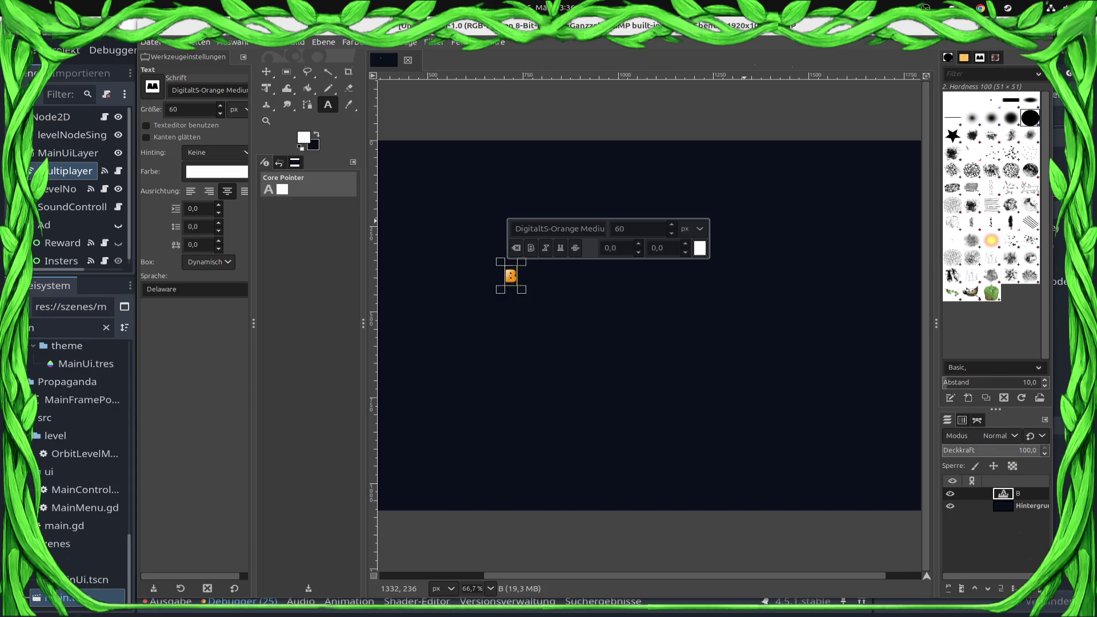
{"action": "key", "text": "BackSpace"}
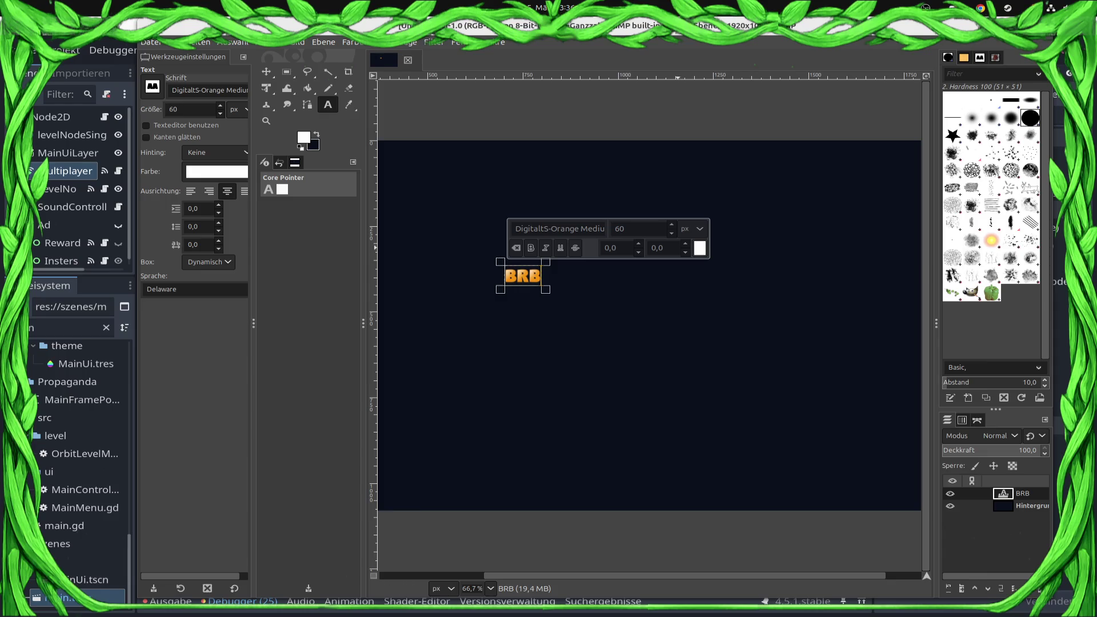
- Set the BRB text size to 150 px, maximize the GIMP window, and finish the text
{"action": "double_click", "coordinate": [172, 109]}
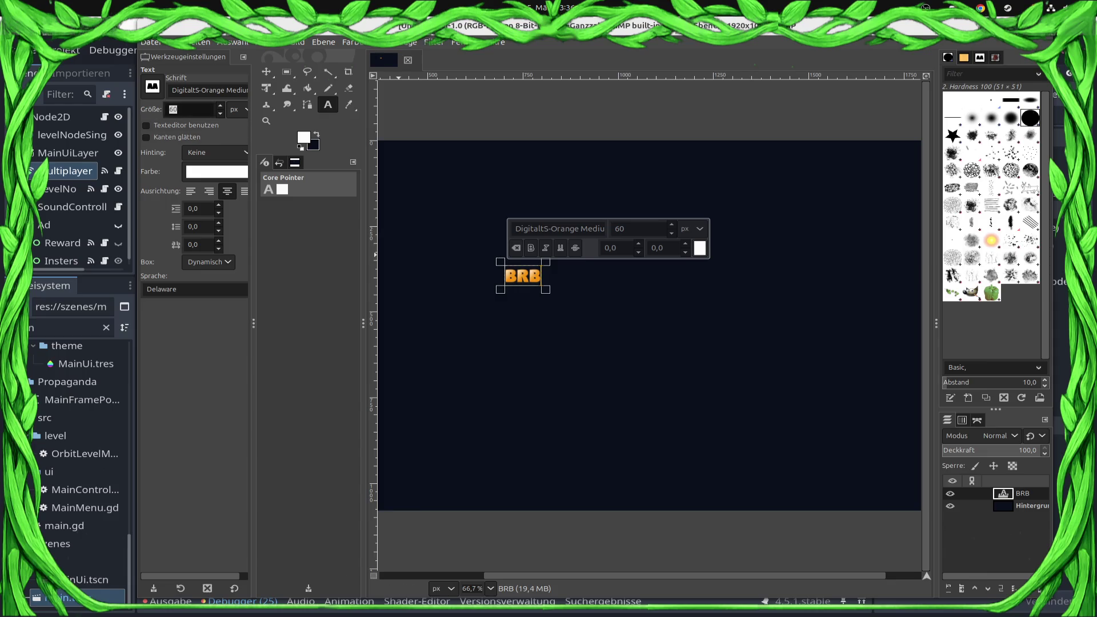
{"action": "type", "text": "150"}
{"action": "key", "text": "Return"}
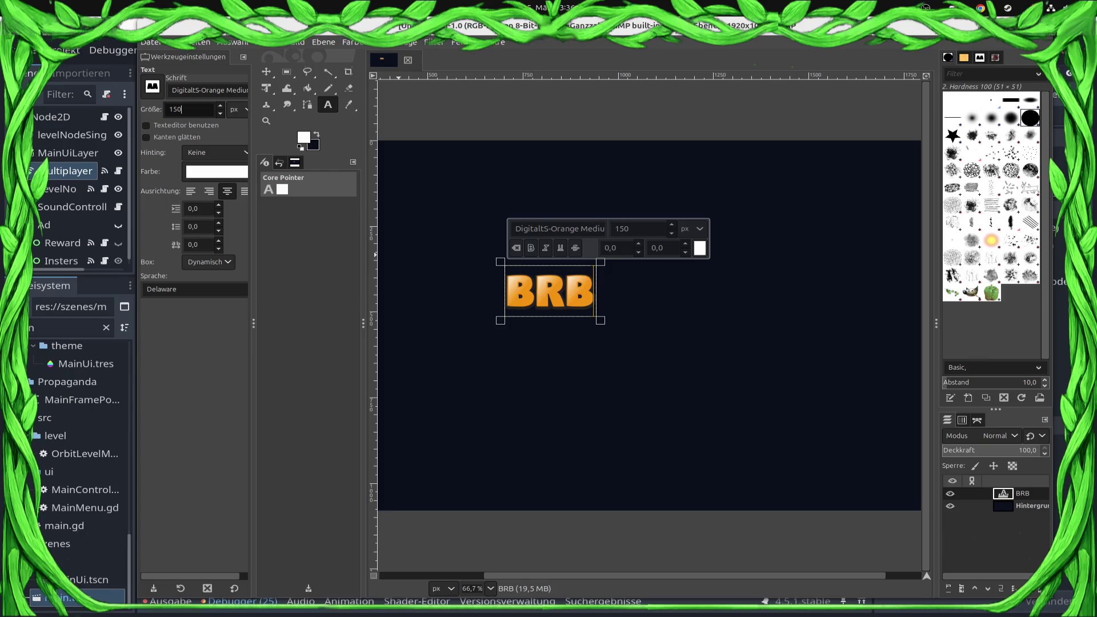
{"action": "scroll", "coordinate": [687, 523], "scroll_direction": "up", "scroll_amount": 2}
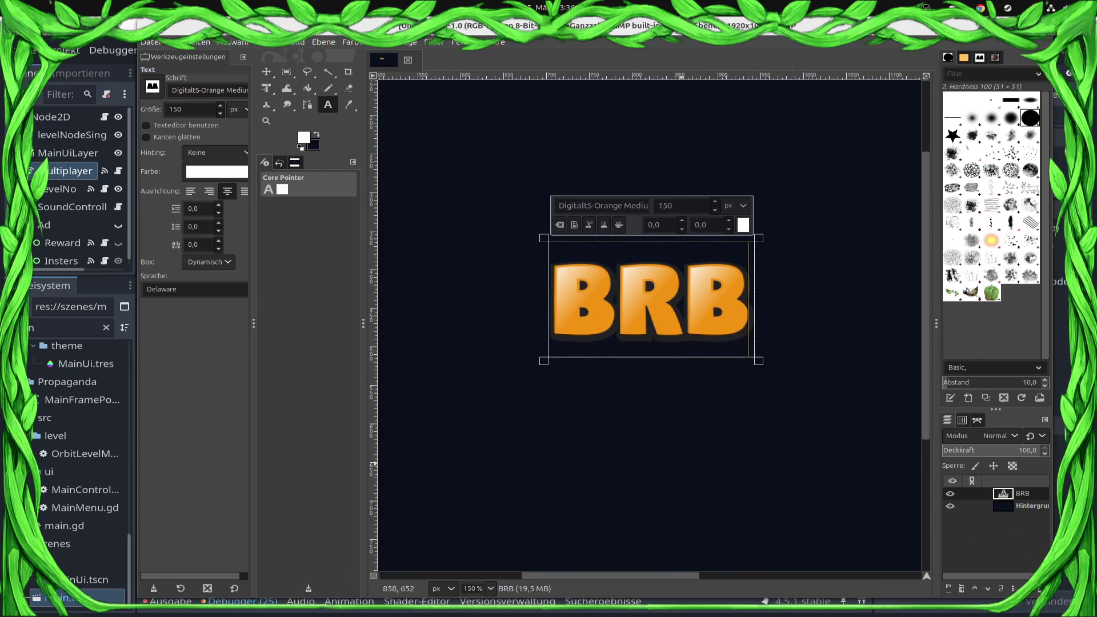
{"action": "key", "text": "super+Up"}
{"action": "key", "text": "alt+Tab"}
{"action": "key", "text": "alt+Tab"}
{"action": "key", "text": "super"}
{"action": "left_click", "coordinate": [664, 586]}
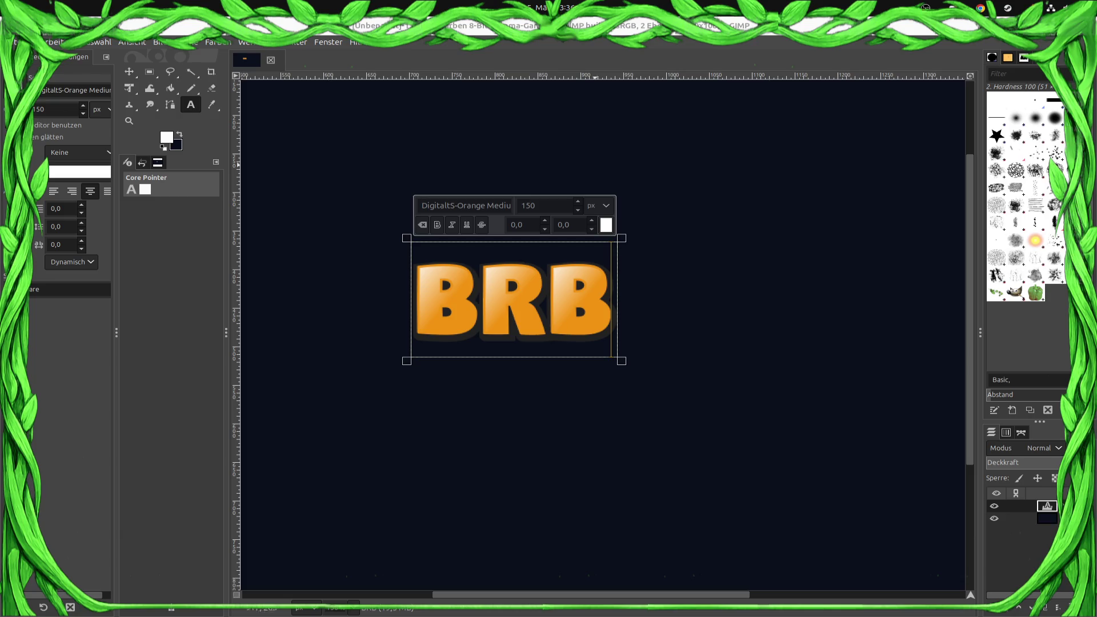
{"action": "left_click", "coordinate": [787, 584]}
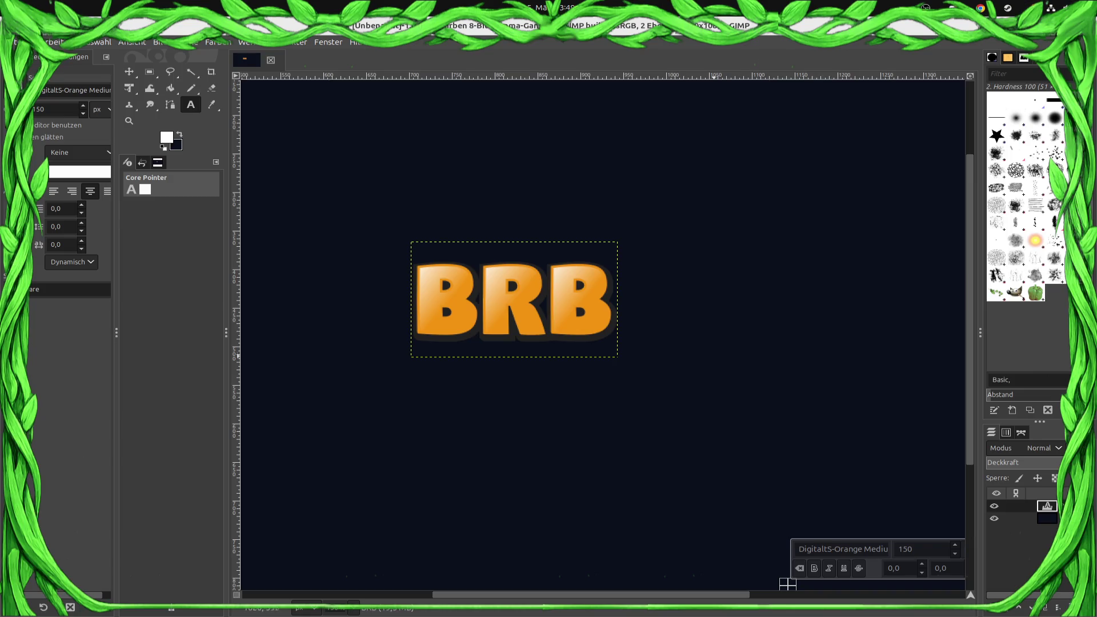
- Switch from the GIMP BRB image back to the Godot editor showing main.gd
{"action": "key", "text": "alt+Tab"}
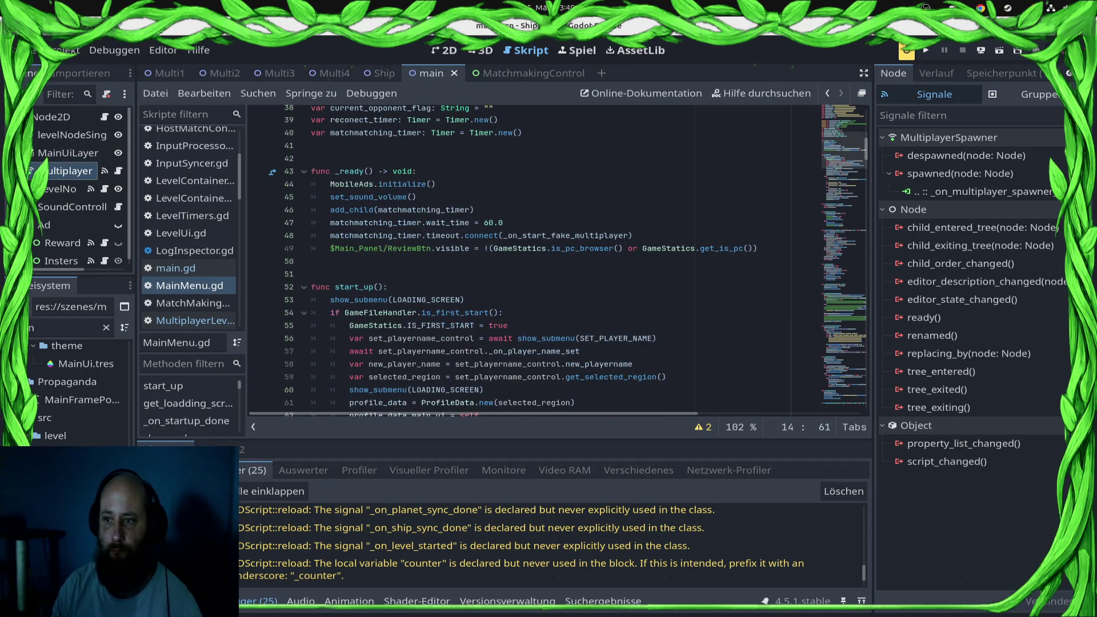
- Look over main.gd around the _on_multiplayer_spawner signal connection
{"action": "scroll", "coordinate": [515, 257], "scroll_direction": "up", "scroll_amount": 1}
{"action": "left_click", "coordinate": [980, 192]}
{"action": "scroll", "coordinate": [514, 257], "scroll_direction": "down", "scroll_amount": 3}
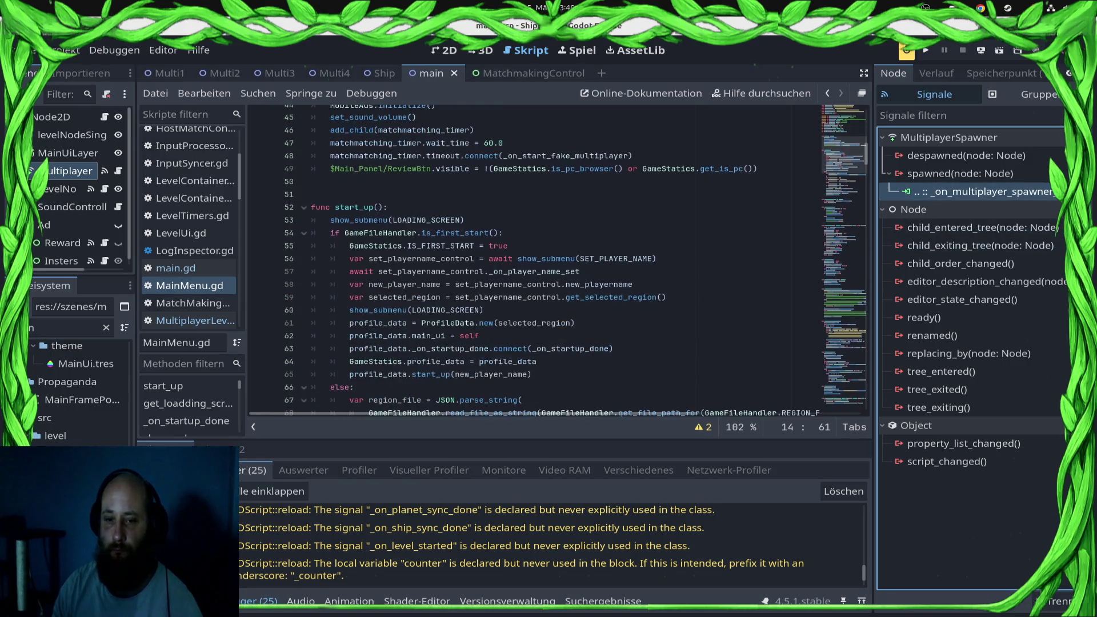
{"action": "scroll", "coordinate": [189, 217], "scroll_direction": "up", "scroll_amount": 3}
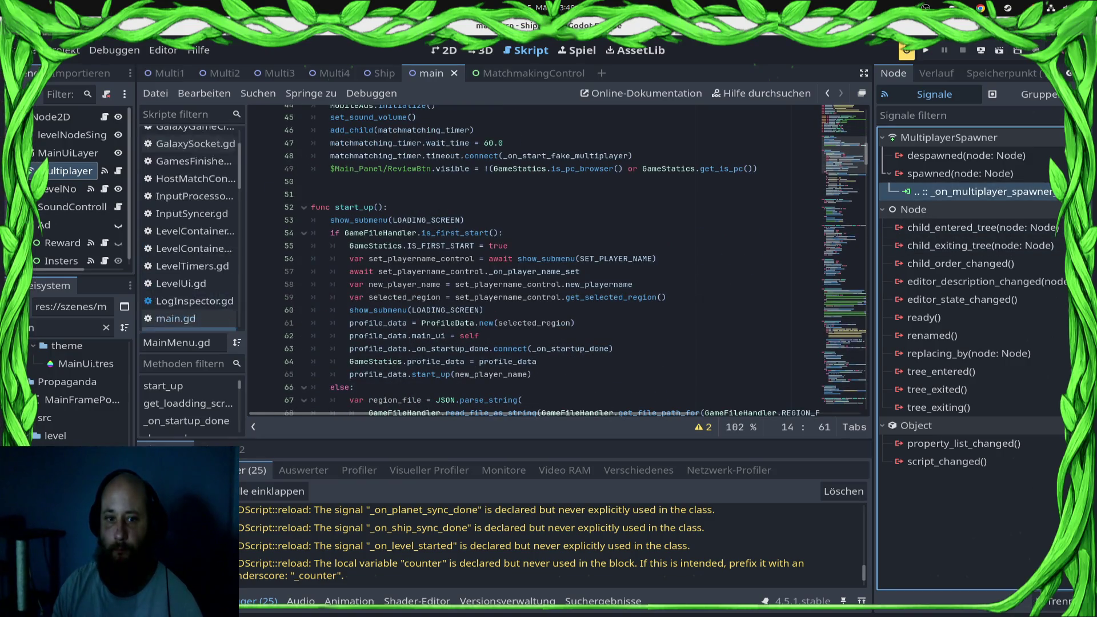
{"action": "scroll", "coordinate": [189, 194], "scroll_direction": "down", "scroll_amount": 10}
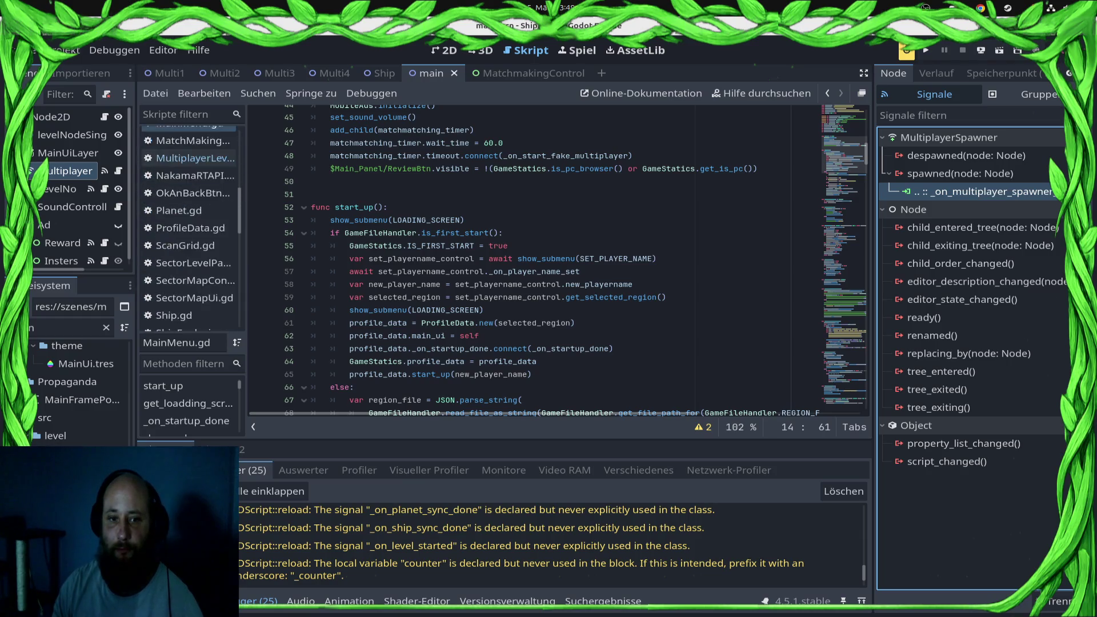
{"action": "scroll", "coordinate": [189, 229], "scroll_direction": "down", "scroll_amount": 5}
{"action": "scroll", "coordinate": [188, 228], "scroll_direction": "up", "scroll_amount": 8}
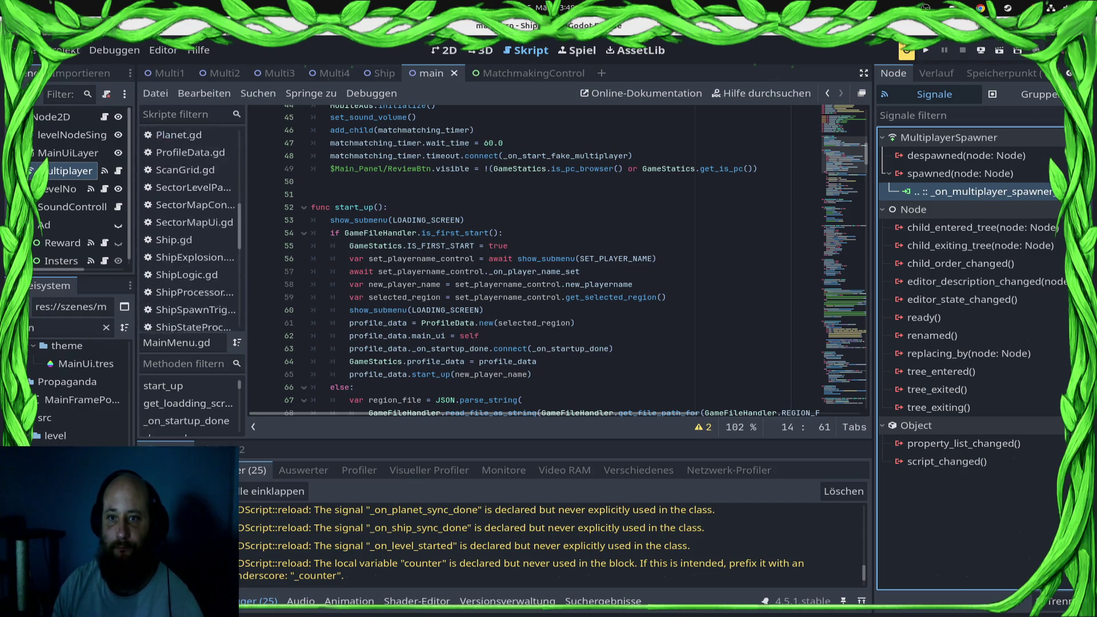
- In MainMenu.gd, locate where join_matchmaking starts the matchmaking timer, save, and go to the line above it
{"action": "left_click", "coordinate": [188, 274]}
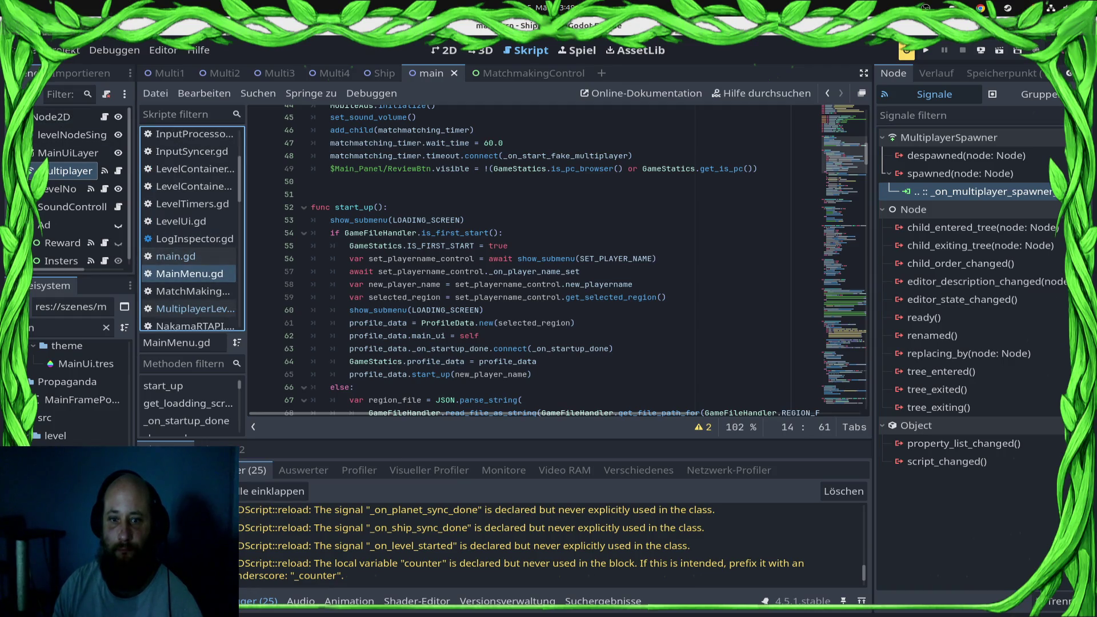
{"action": "scroll", "coordinate": [560, 257], "scroll_direction": "down", "scroll_amount": 20}
{"action": "scroll", "coordinate": [560, 257], "scroll_direction": "down", "scroll_amount": 20}
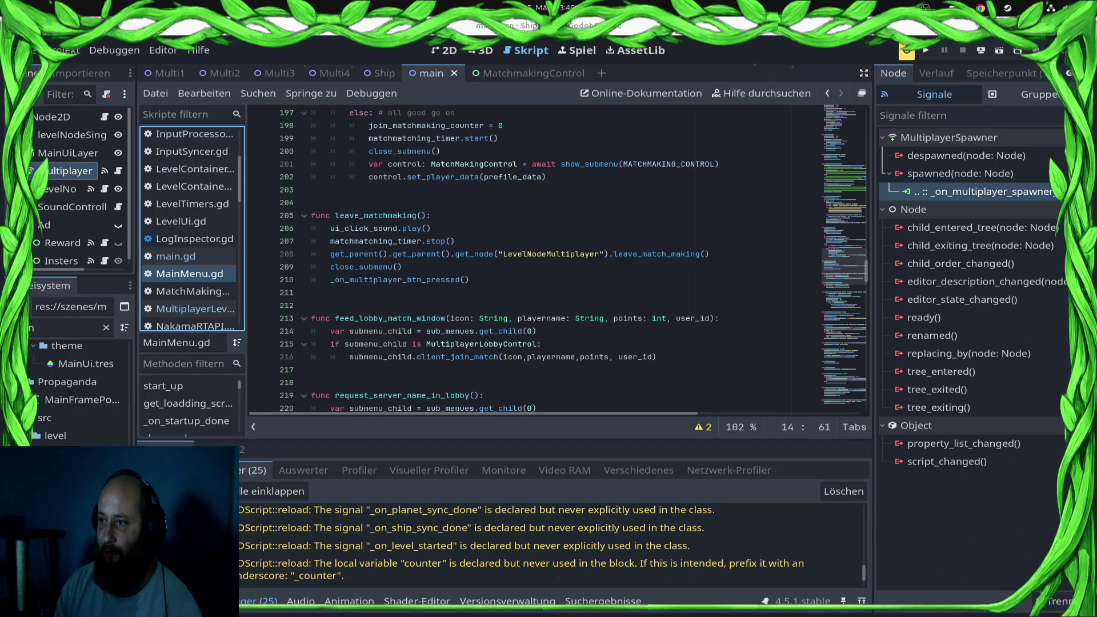
{"action": "scroll", "coordinate": [560, 257], "scroll_direction": "down", "scroll_amount": 2}
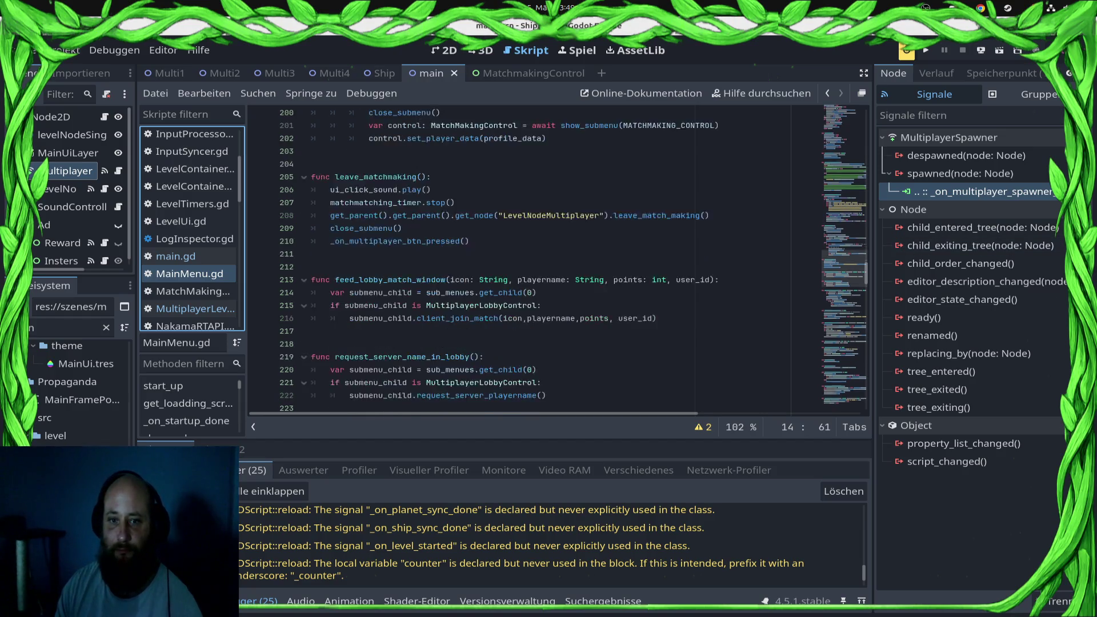
{"action": "scroll", "coordinate": [559, 257], "scroll_direction": "up", "scroll_amount": 5}
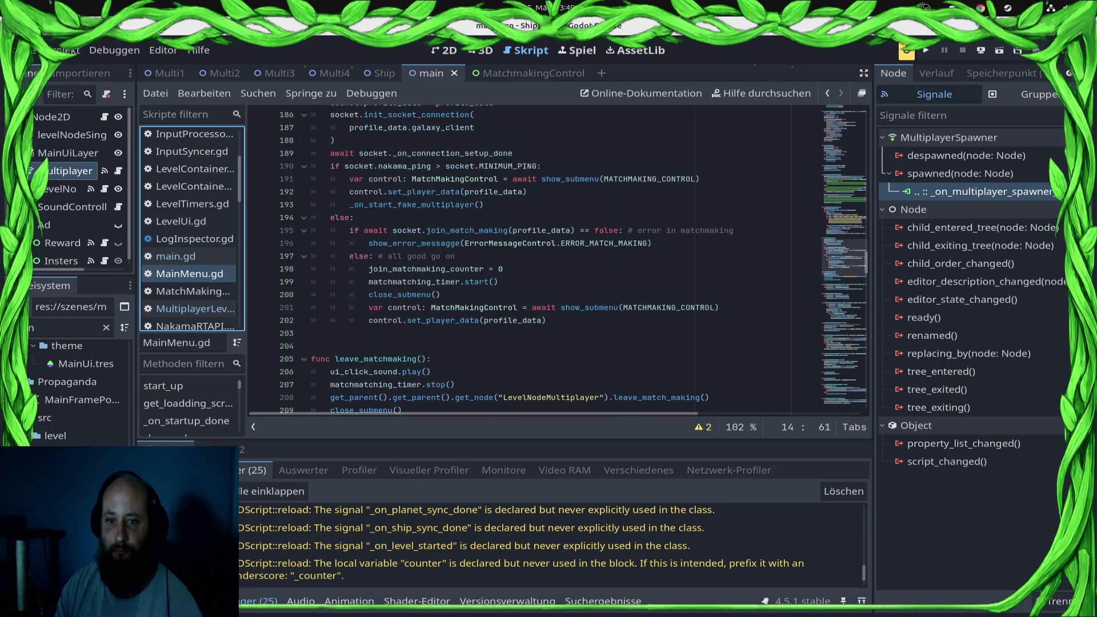
{"action": "left_click", "coordinate": [498, 282]}
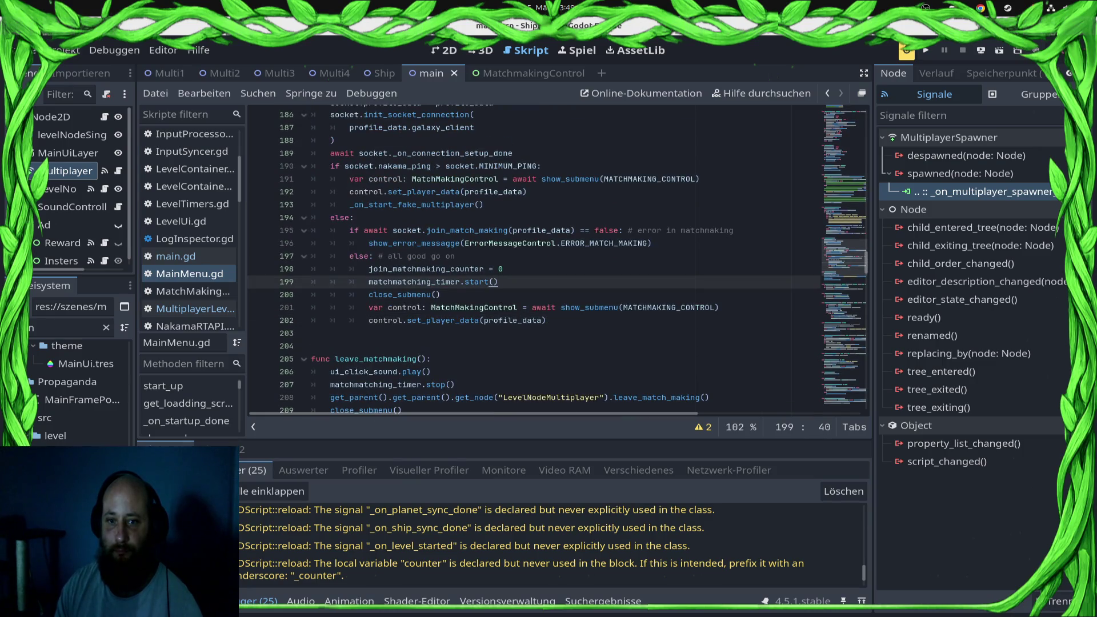
{"action": "left_click", "coordinate": [441, 294]}
{"action": "left_click", "coordinate": [546, 320]}
{"action": "key", "text": "ctrl+s"}
{"action": "scroll", "coordinate": [558, 261], "scroll_direction": "up", "scroll_amount": 6}
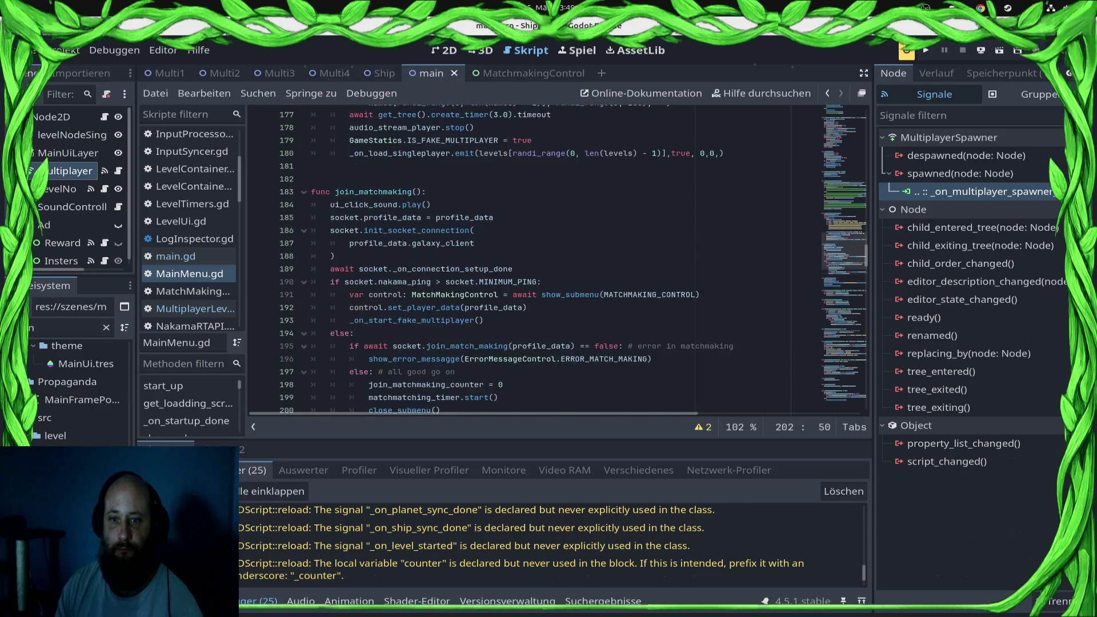
{"action": "left_click", "coordinate": [320, 282]}
- Add func stop_matchmaking_timer() calling matchmatching_timer.stop() above join_matchmaking, save it, and open main.gd
{"action": "key", "text": "Return"}
{"action": "type", "text": "func stop_matchm"}
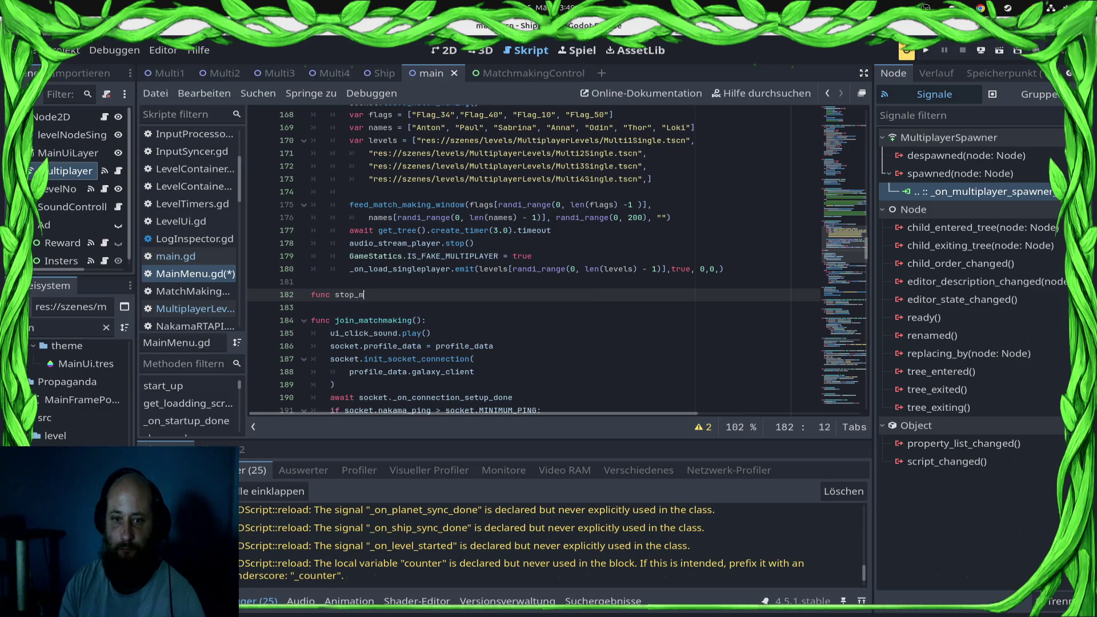
{"action": "type", "text": "aking_timer()"}
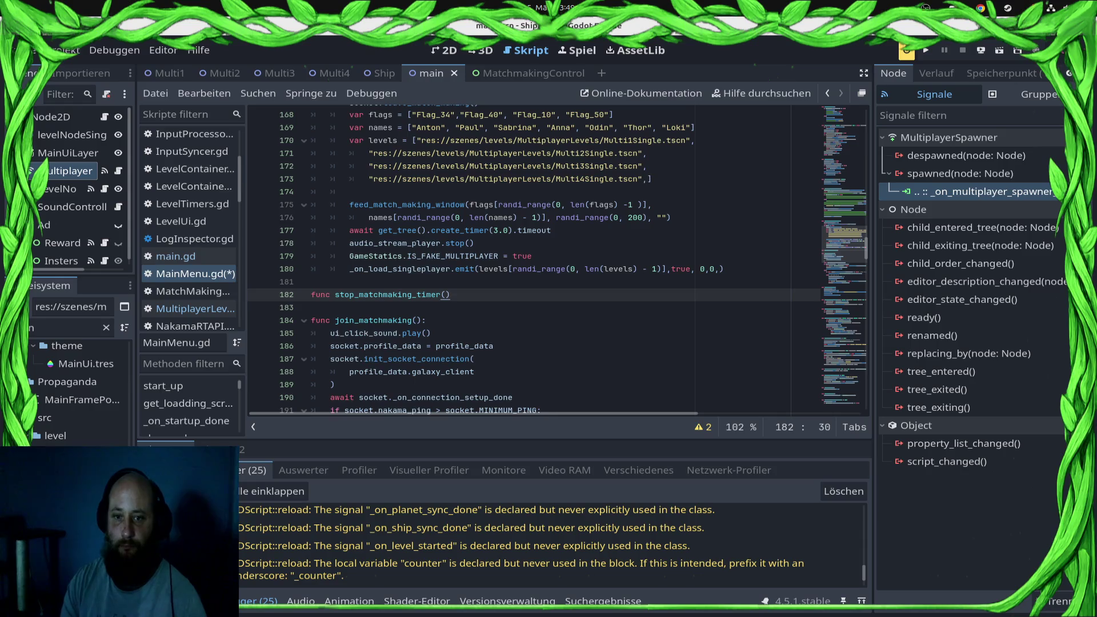
{"action": "type", "text": ":"}
{"action": "key", "text": "Return"}
{"action": "type", "text": "ma"}
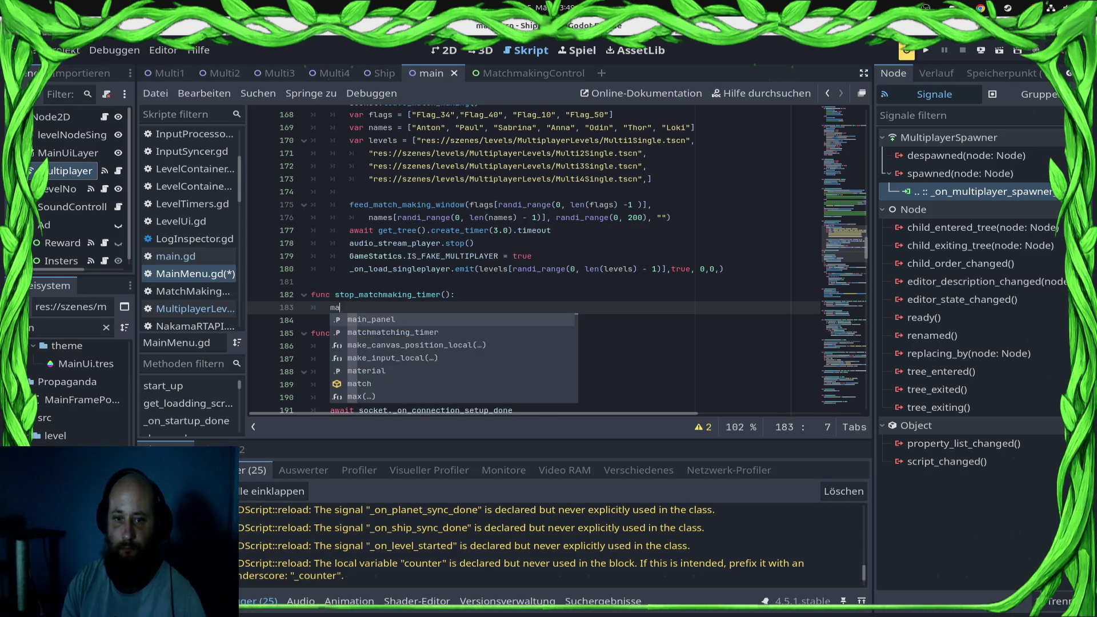
{"action": "key", "text": "Down"}
{"action": "key", "text": "Return"}
{"action": "type", "text": ".stop"}
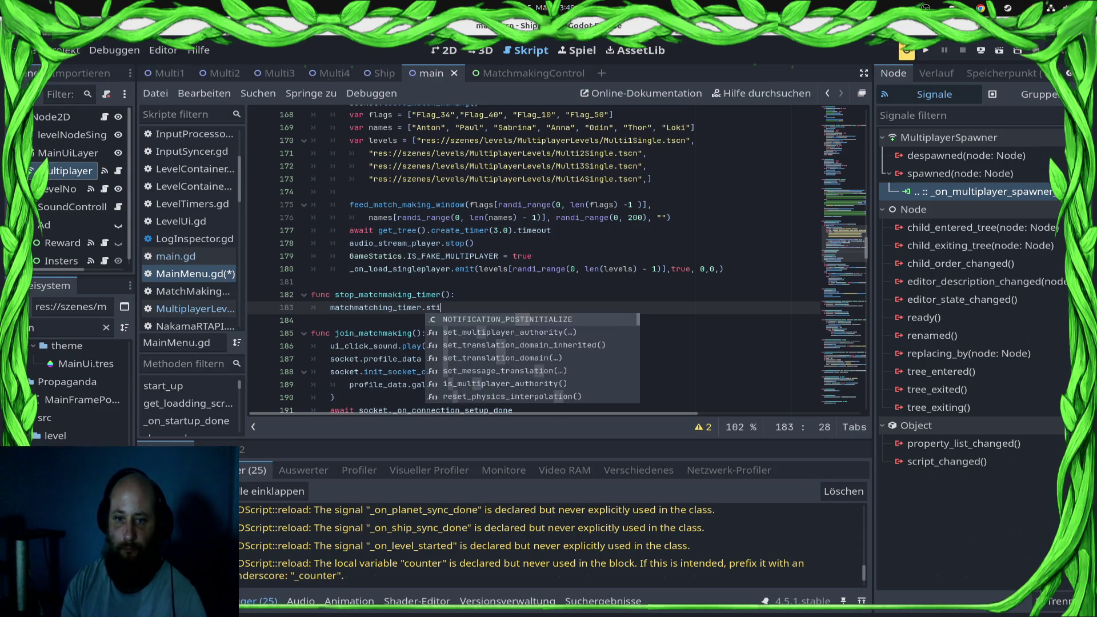
{"action": "key", "text": "Return"}
{"action": "key", "text": "ctrl+s"}
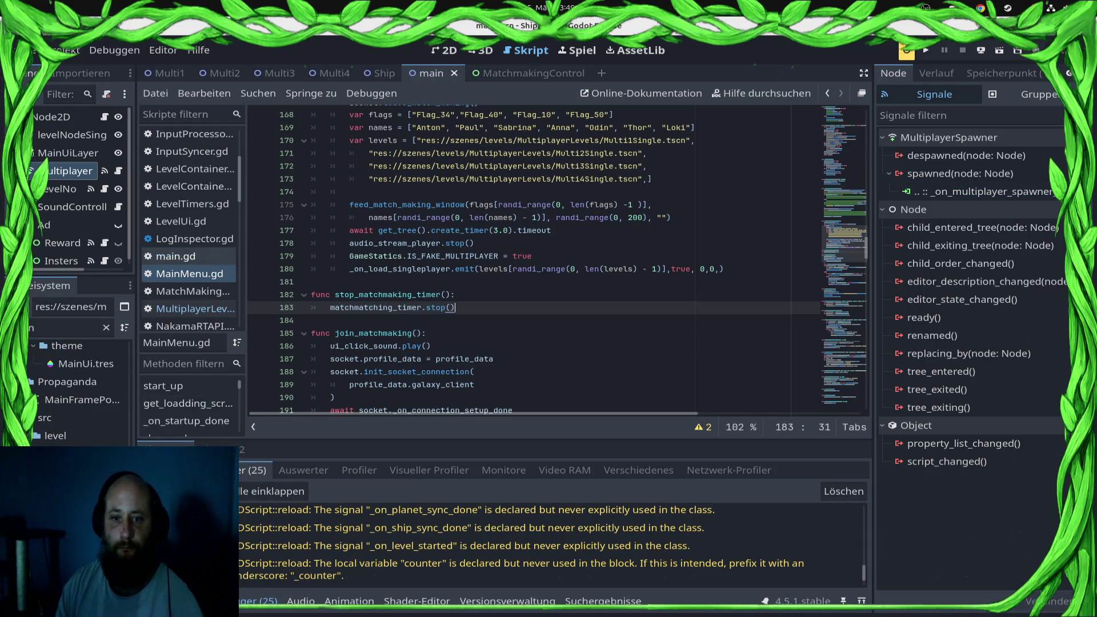
{"action": "left_click", "coordinate": [176, 256]}
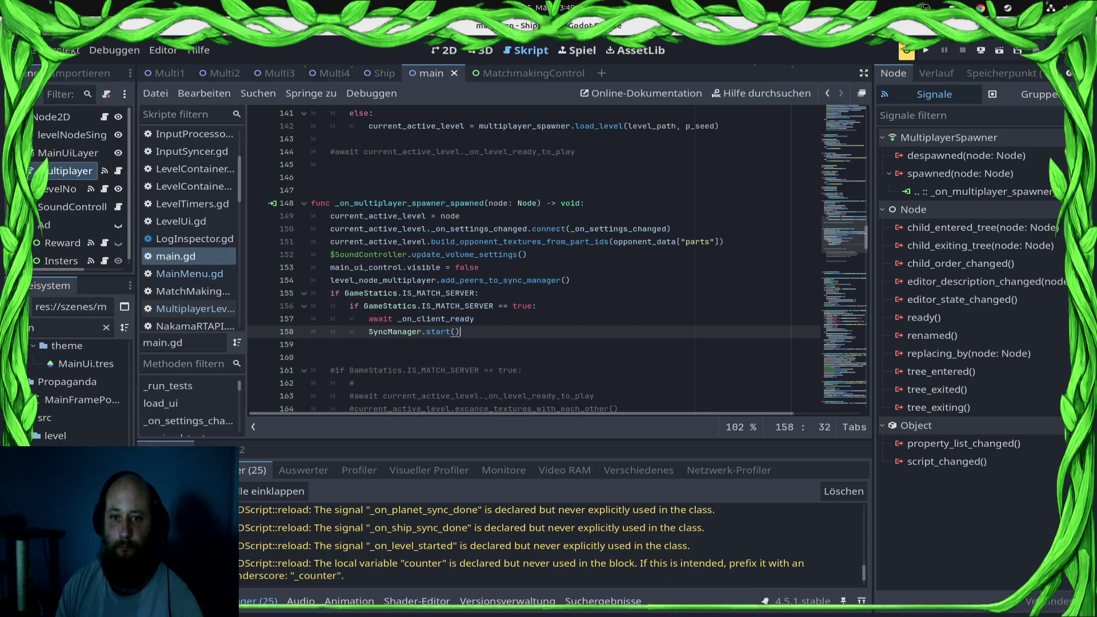
- Insert main_ui_control.stop_matchmaking_timer() as the first line of the match-ready-to-load handler and save
{"action": "scroll", "coordinate": [497, 257], "scroll_direction": "up", "scroll_amount": 9}
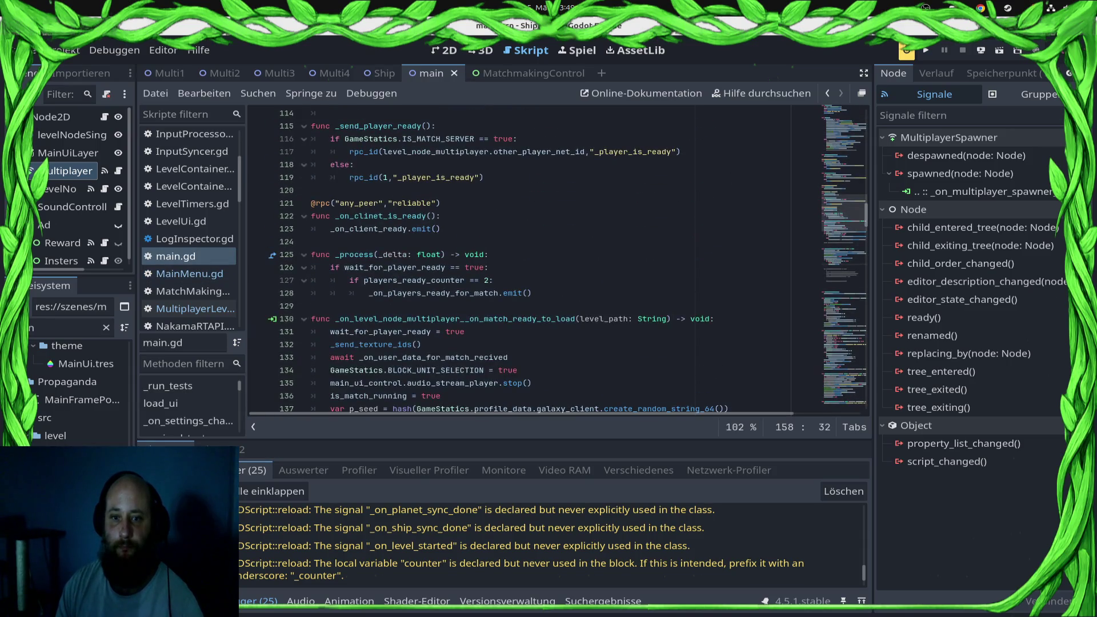
{"action": "left_click", "coordinate": [716, 319]}
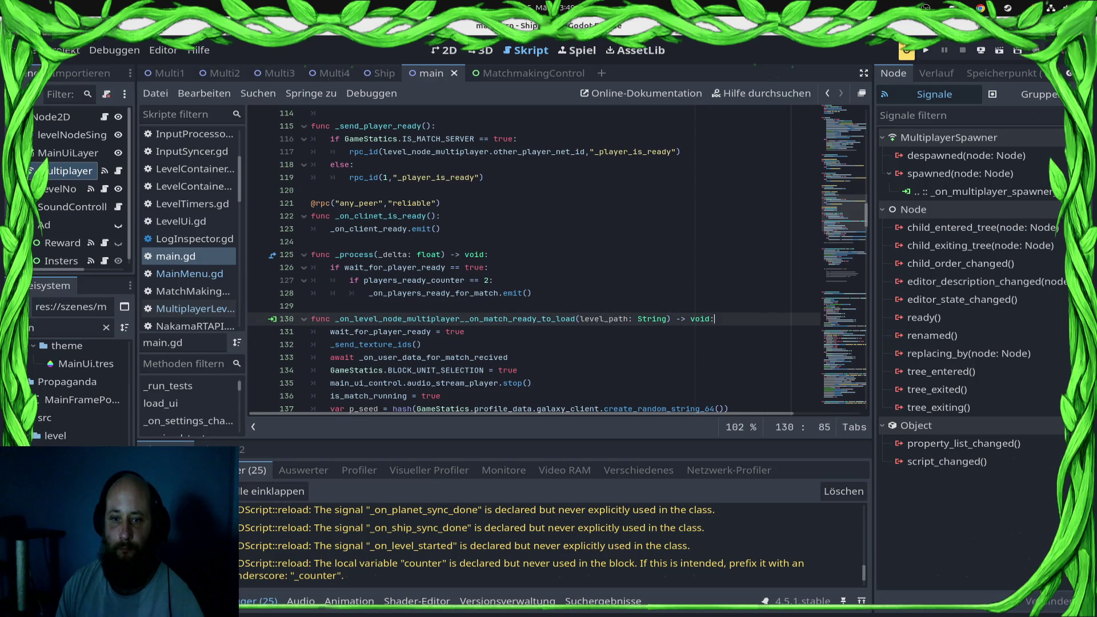
{"action": "key", "text": "Return"}
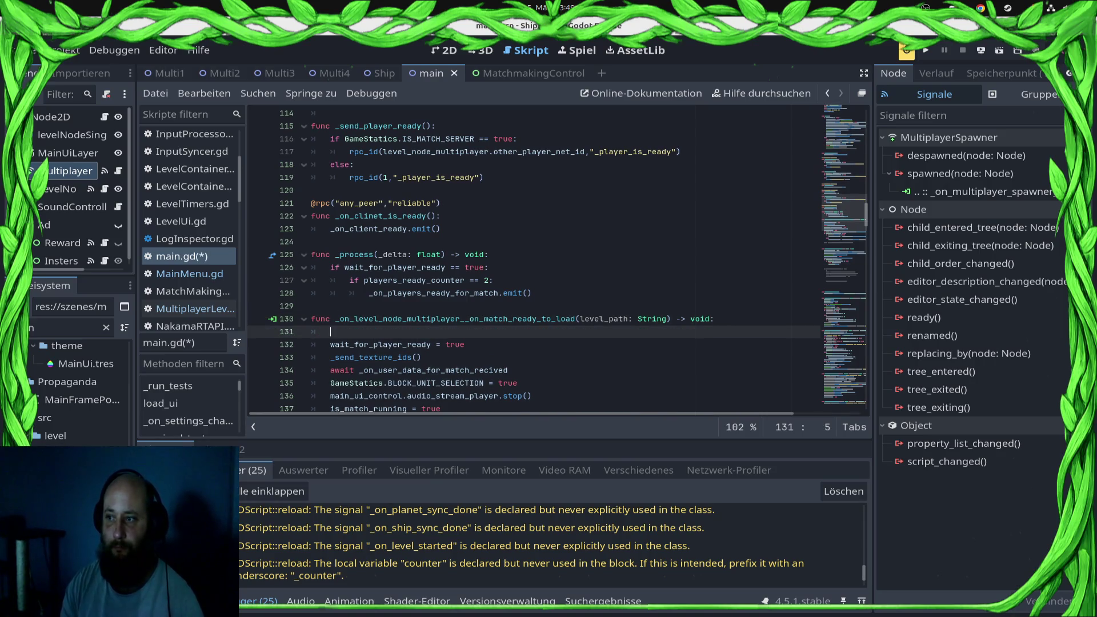
{"action": "type", "text": "m"}
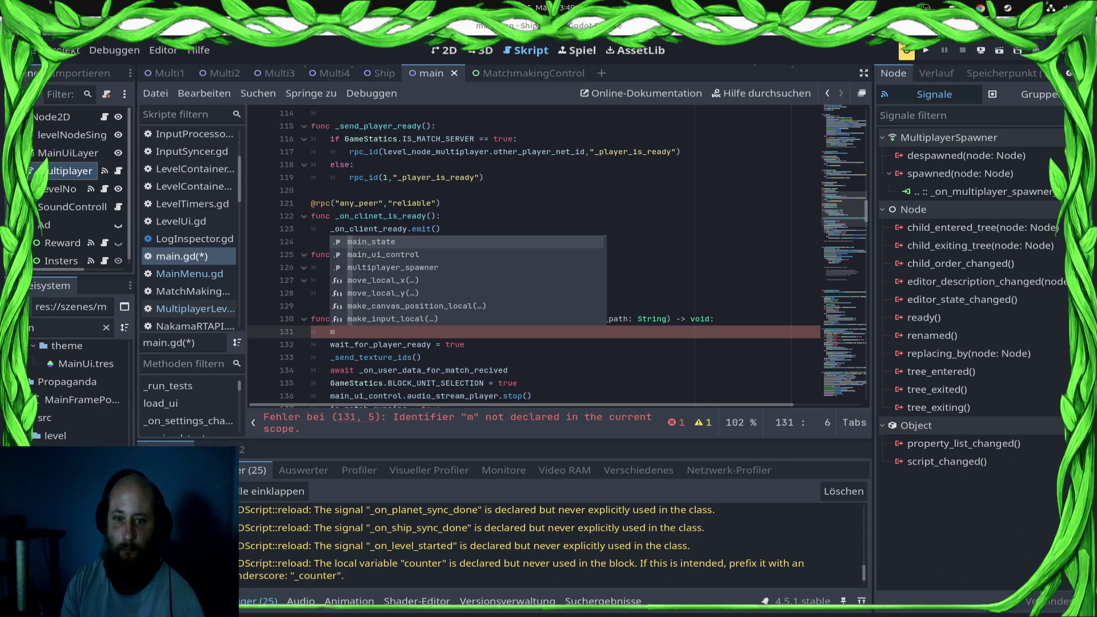
{"action": "key", "text": "Escape"}
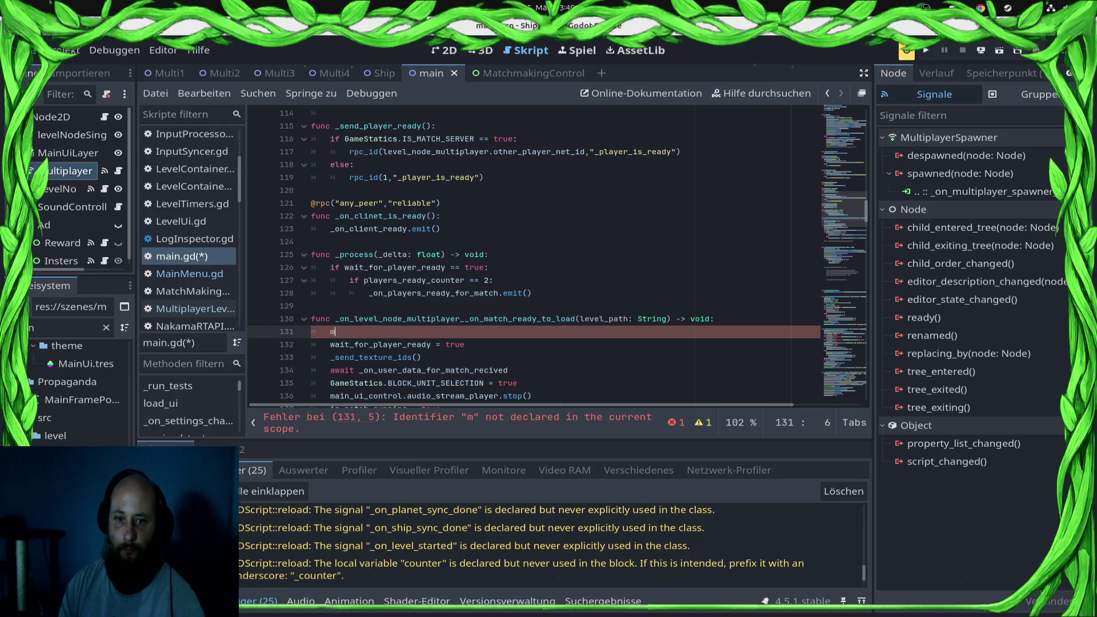
{"action": "type", "text": "ain_ui_control.stop"}
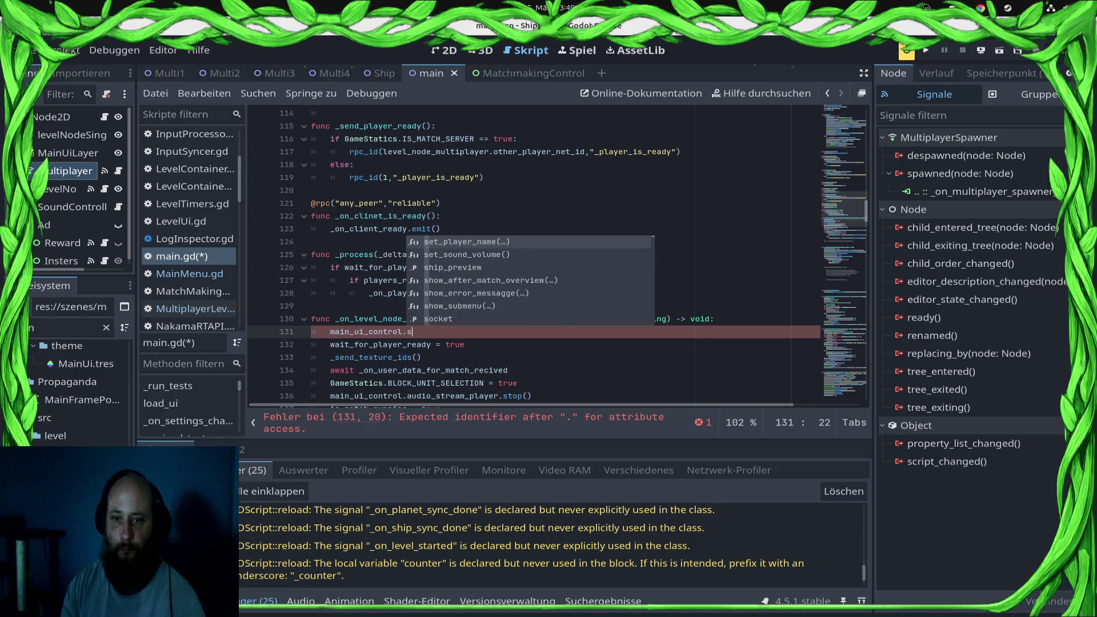
{"action": "key", "text": "Return"}
{"action": "key", "text": "ctrl+s"}
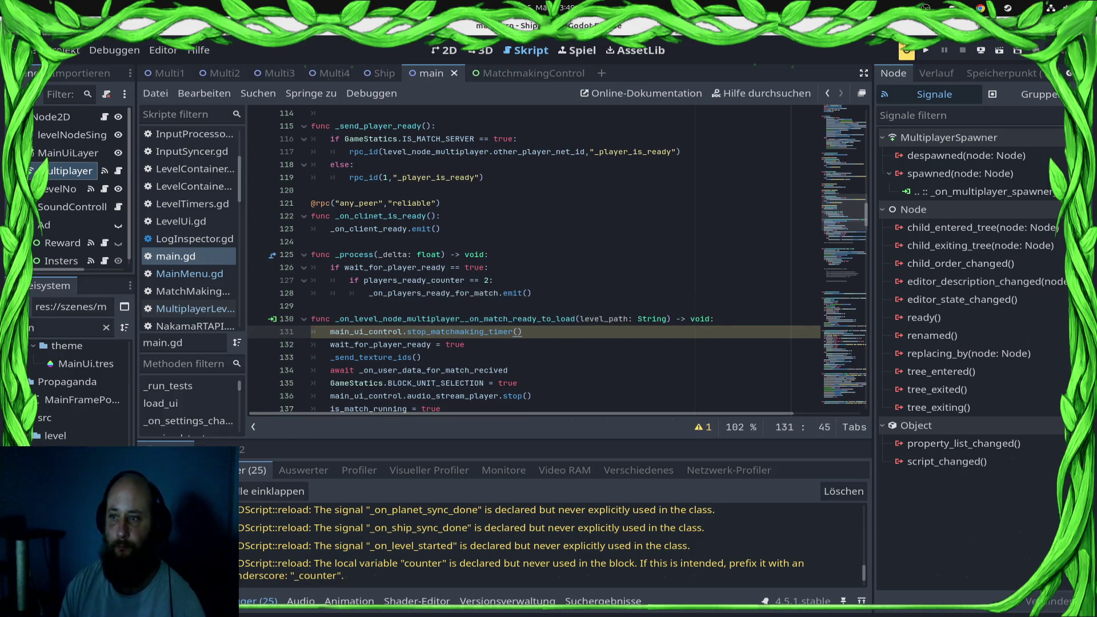
- Check the remote deploy options, then review the handler's audio stop and wait_for_player_ready lines
{"action": "left_click", "coordinate": [981, 50]}
{"action": "key", "text": "Escape"}
{"action": "scroll", "coordinate": [557, 260], "scroll_direction": "down", "scroll_amount": 3}
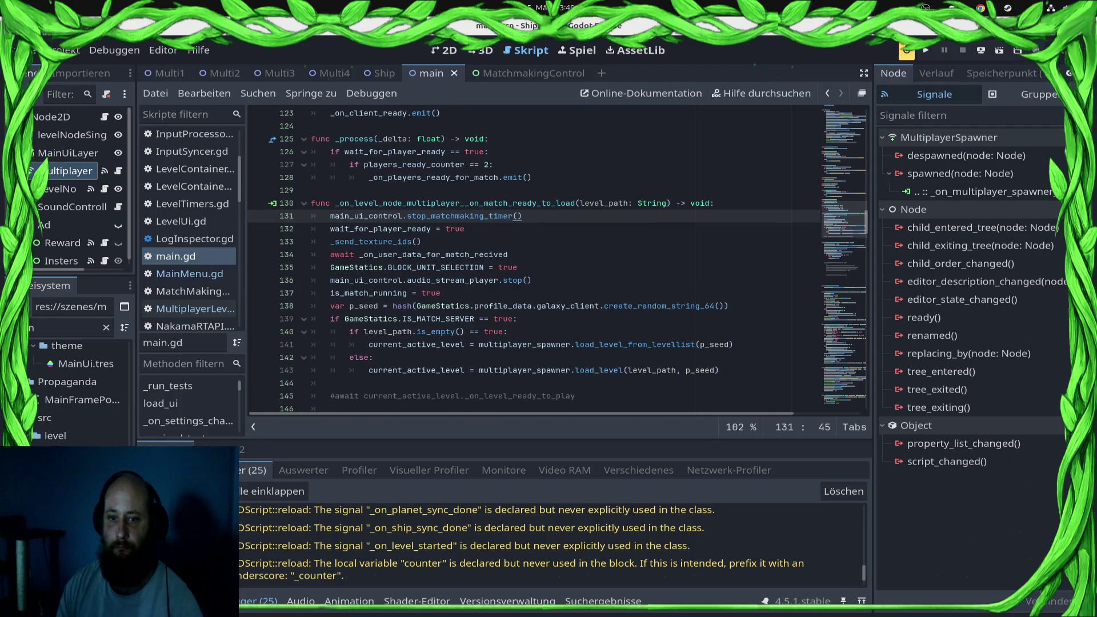
{"action": "left_click", "coordinate": [532, 280]}
{"action": "left_click", "coordinate": [466, 229]}
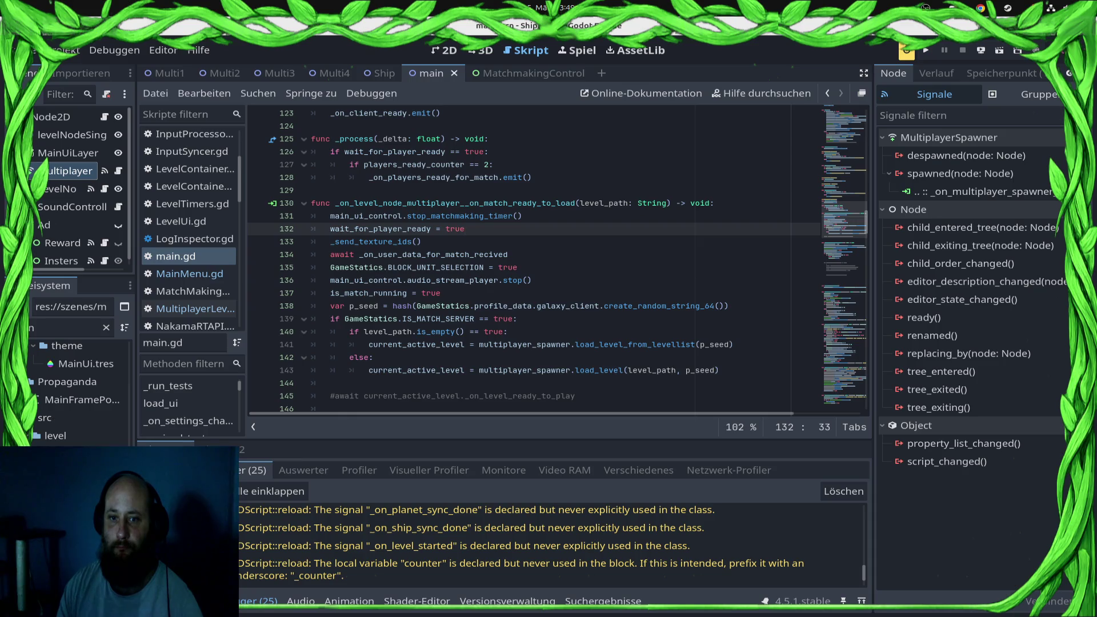
{"action": "left_click", "coordinate": [522, 216]}
{"action": "scroll", "coordinate": [521, 216], "scroll_direction": "down", "scroll_amount": 8}
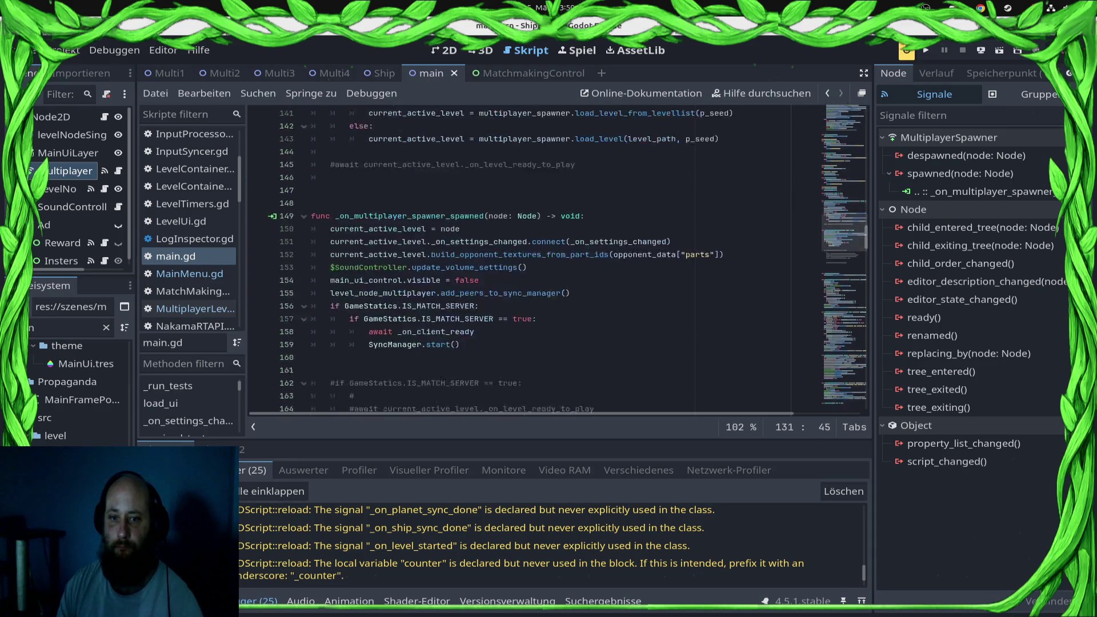
- Try adding a main_ui_control line in _on_multiplayer_spawner_spawned, then undo it
{"action": "left_click", "coordinate": [531, 190]}
{"action": "key", "text": "Return"}
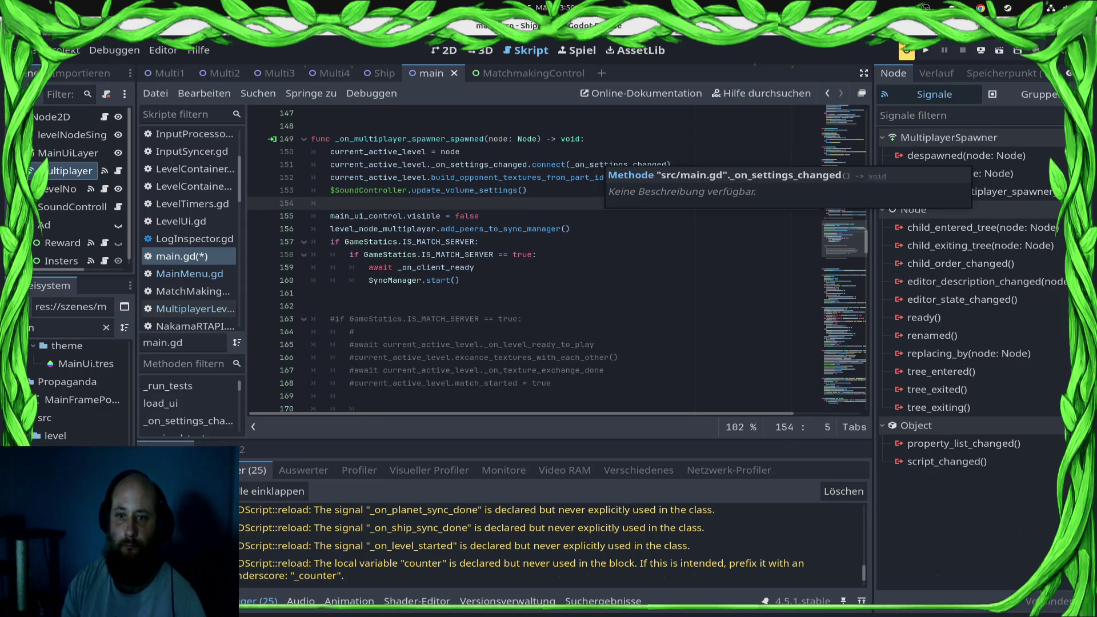
{"action": "type", "text": "main_ui"}
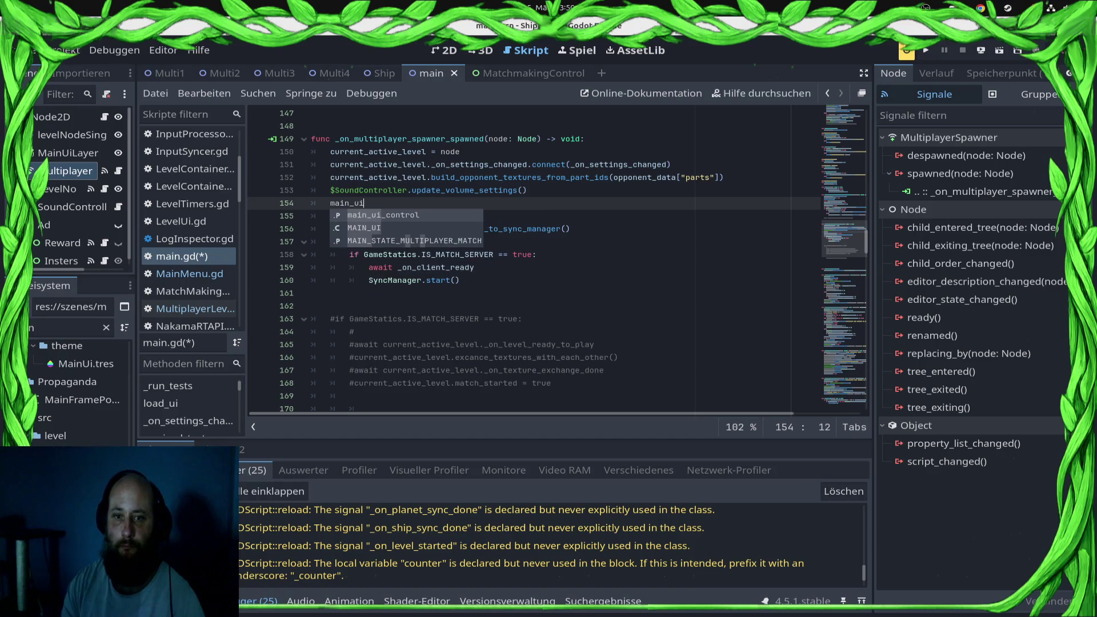
{"action": "key", "text": "Return"}
{"action": "type", "text": "."}
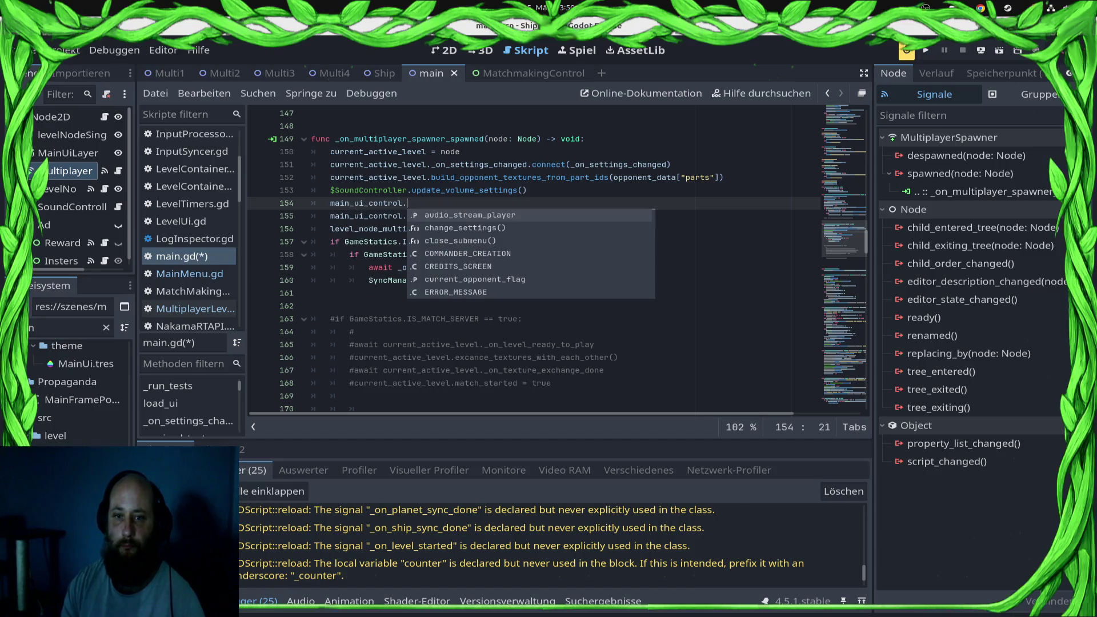
{"action": "key", "text": "Escape"}
{"action": "key", "text": "ctrl+z"}
- Save main.gd and launch the Web run from the remote deploy menu
{"action": "key", "text": "ctrl+s"}
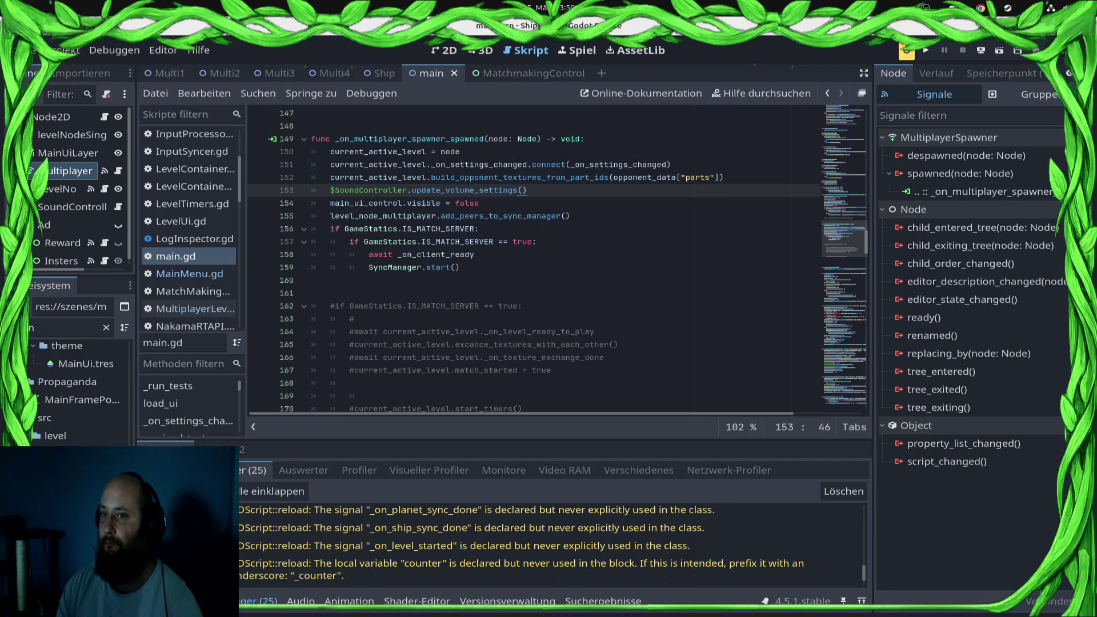
{"action": "left_click", "coordinate": [981, 50]}
{"action": "left_click", "coordinate": [971, 74]}
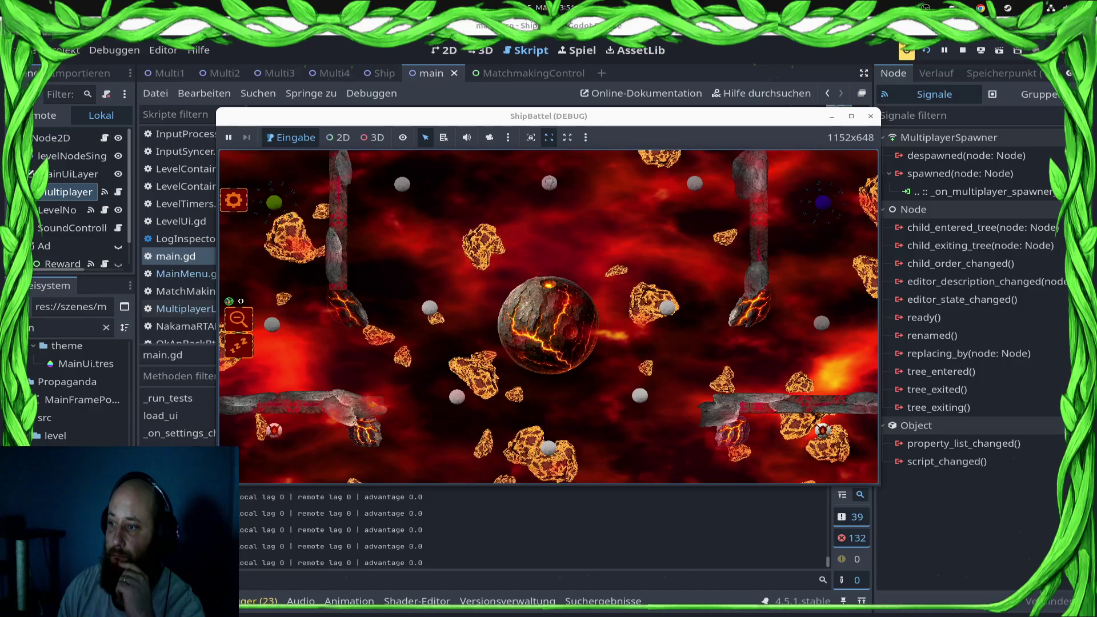
- Stop the running debug game after playing the multiplayer match
{"action": "key", "text": "F8"}
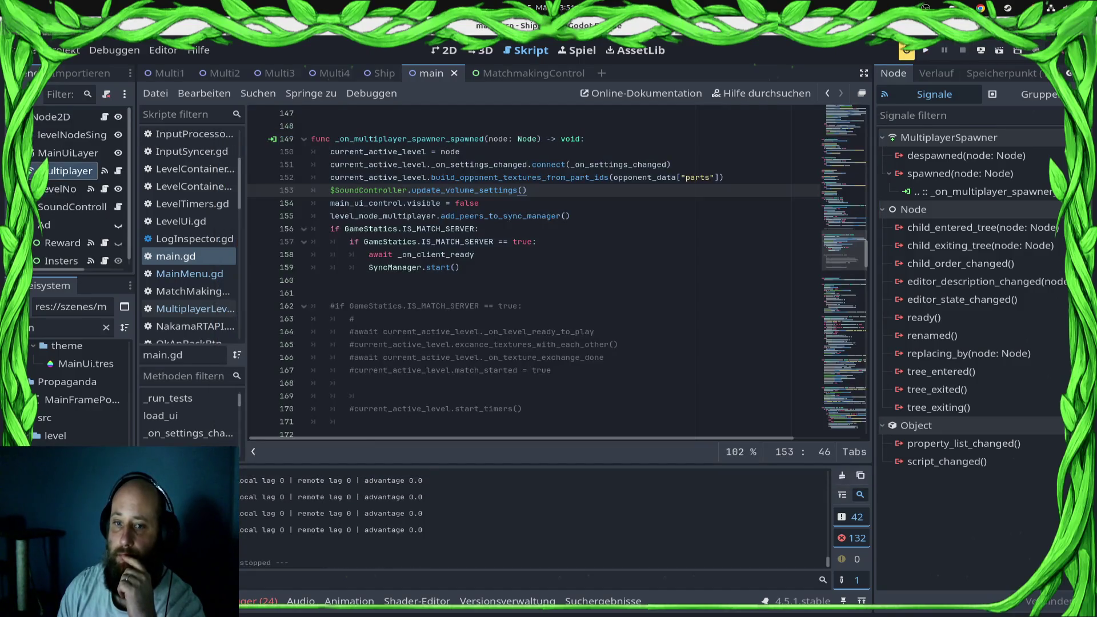
- Cut the main_ui_control.visible = false line from the spawner-spawned handler and save
{"action": "scroll", "coordinate": [537, 271], "scroll_direction": "up", "scroll_amount": 1}
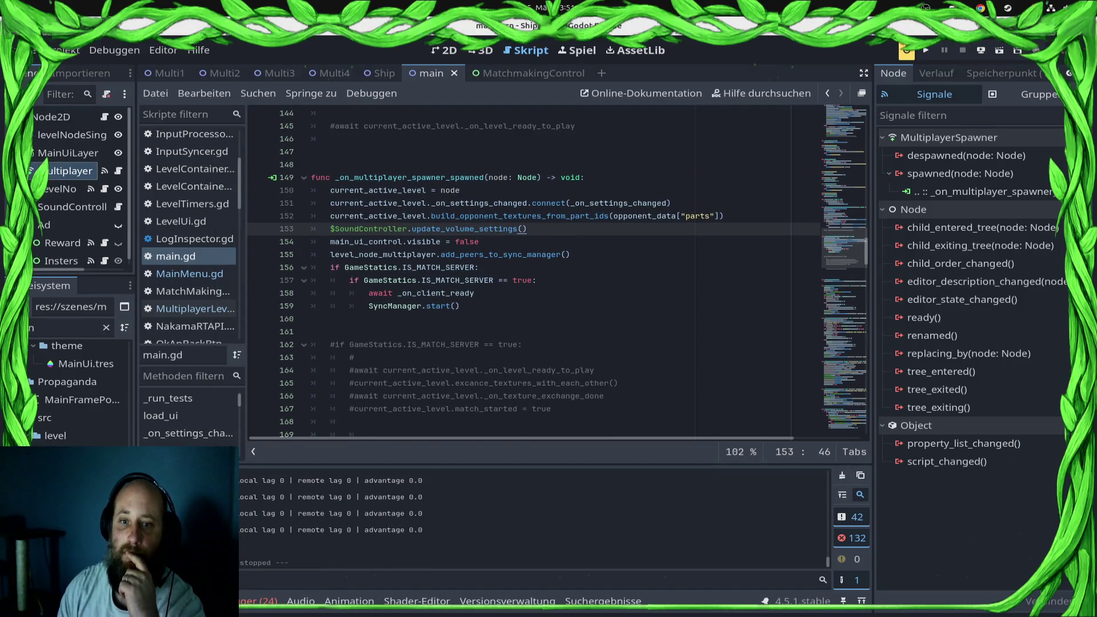
{"action": "key", "text": "Down"}
{"action": "key", "text": "shift+Home"}
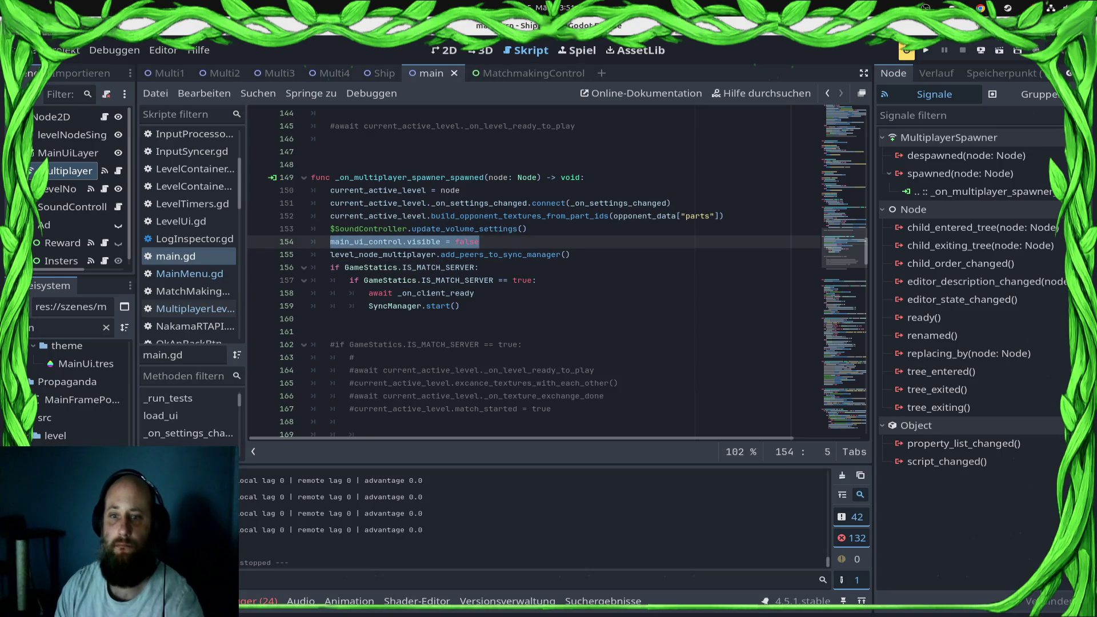
{"action": "key", "text": "ctrl+s"}
- Paste the hiding line onto empty line 144 in the match-ready-to-load function, then return to line 154
{"action": "scroll", "coordinate": [537, 272], "scroll_direction": "up", "scroll_amount": 7}
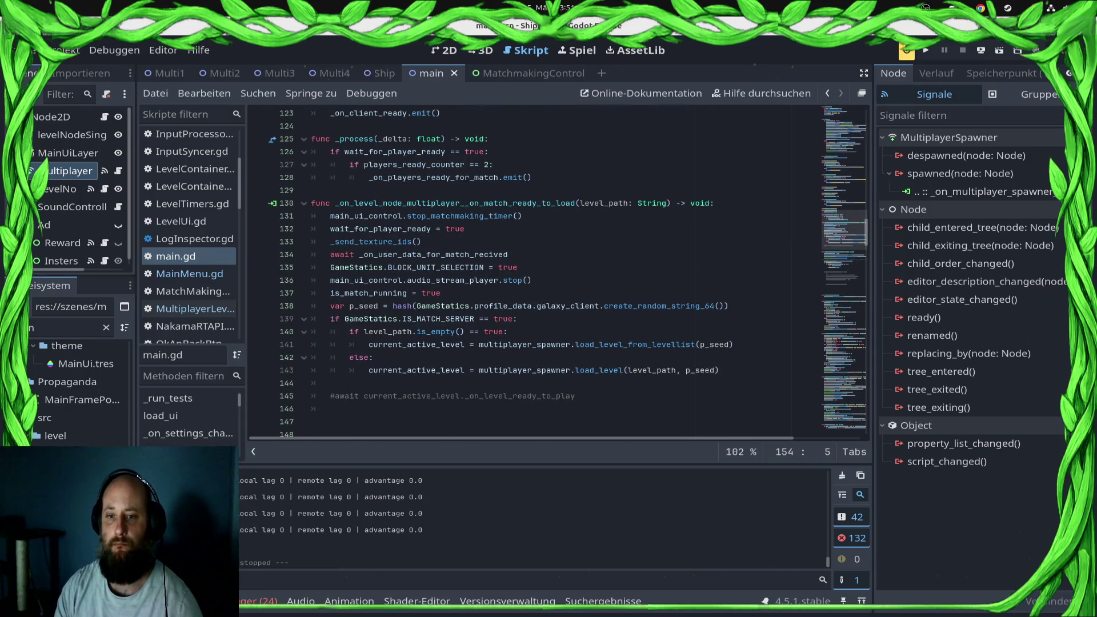
{"action": "scroll", "coordinate": [537, 271], "scroll_direction": "down", "scroll_amount": 4}
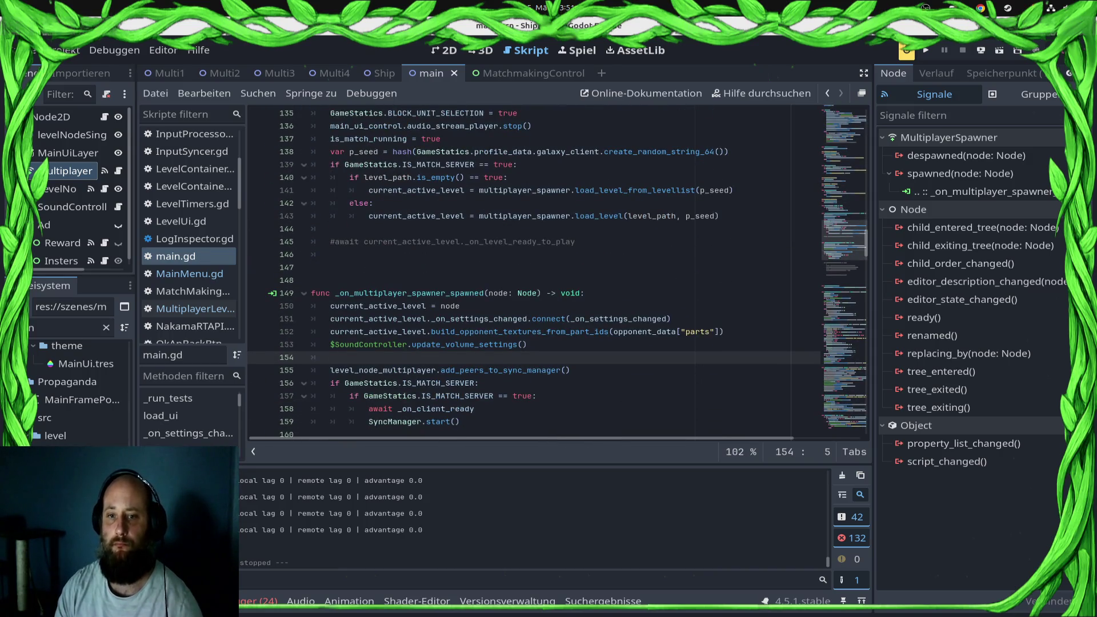
{"action": "mouse_move", "coordinate": [960, 173]}
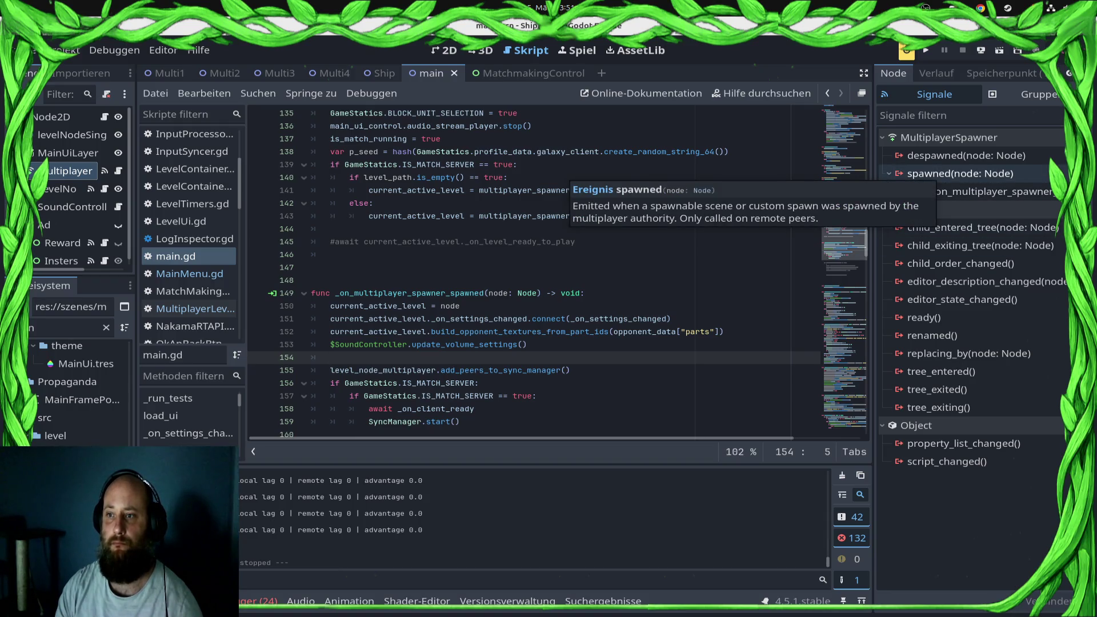
{"action": "scroll", "coordinate": [535, 273], "scroll_direction": "up", "scroll_amount": 2}
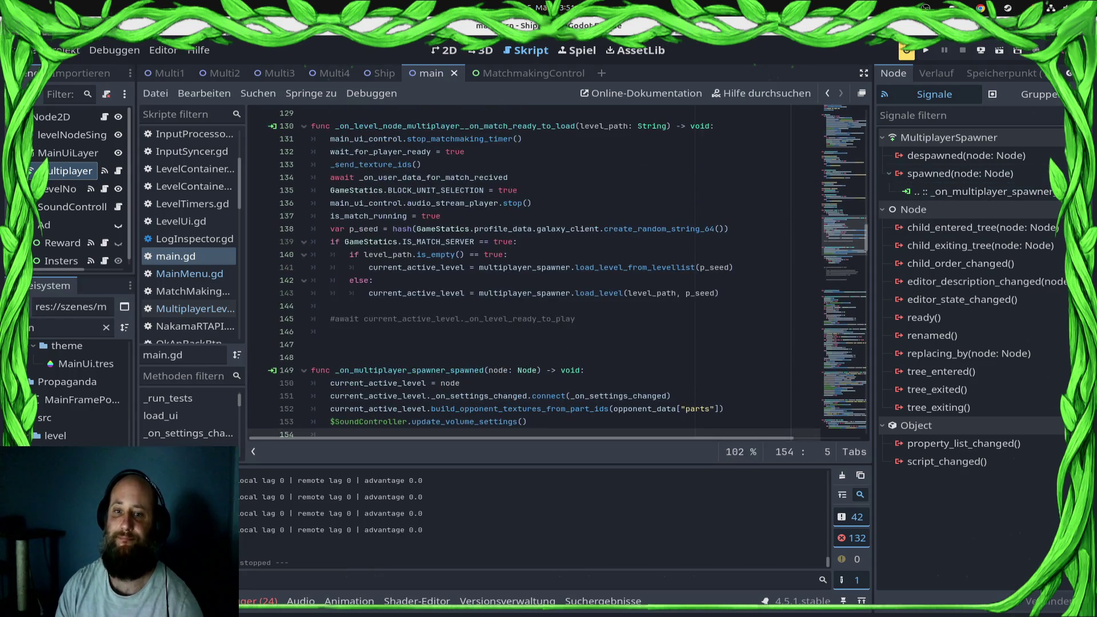
{"action": "left_click", "coordinate": [331, 306]}
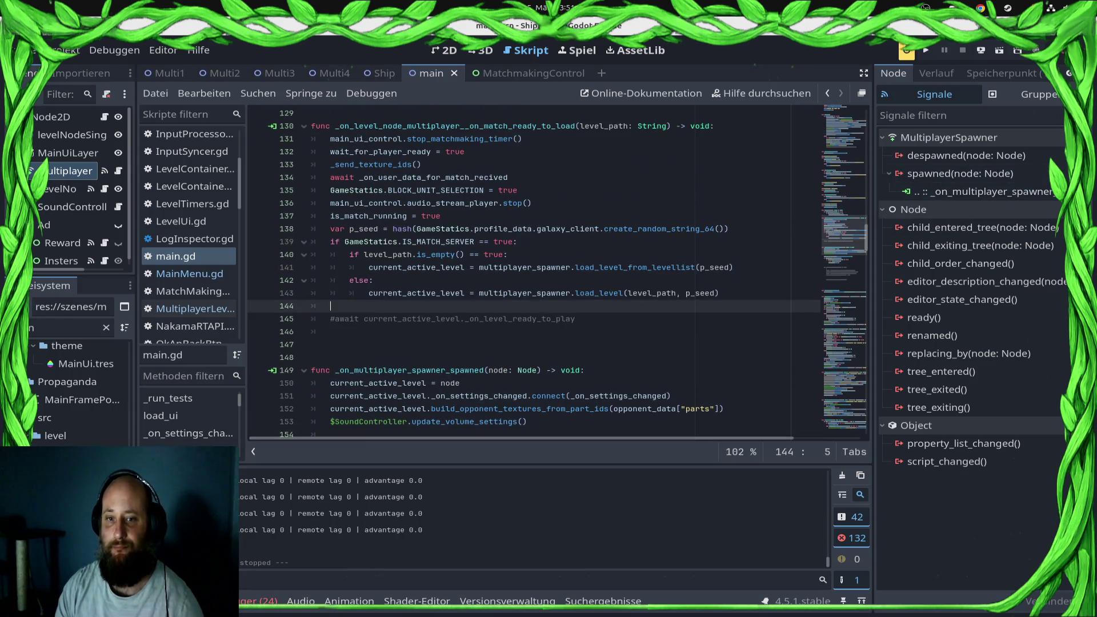
{"action": "type", "text": "main_ui_control.visible = false"}
{"action": "key", "text": "ctrl+s"}
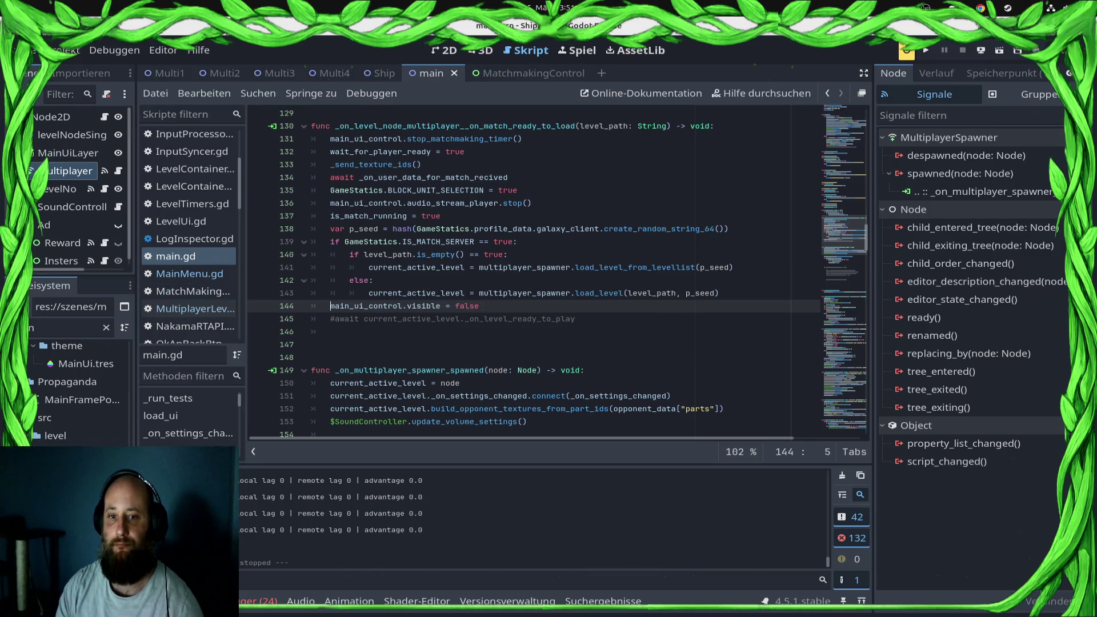
{"action": "key", "text": "shift+End"}
{"action": "key", "text": "ctrl+c"}
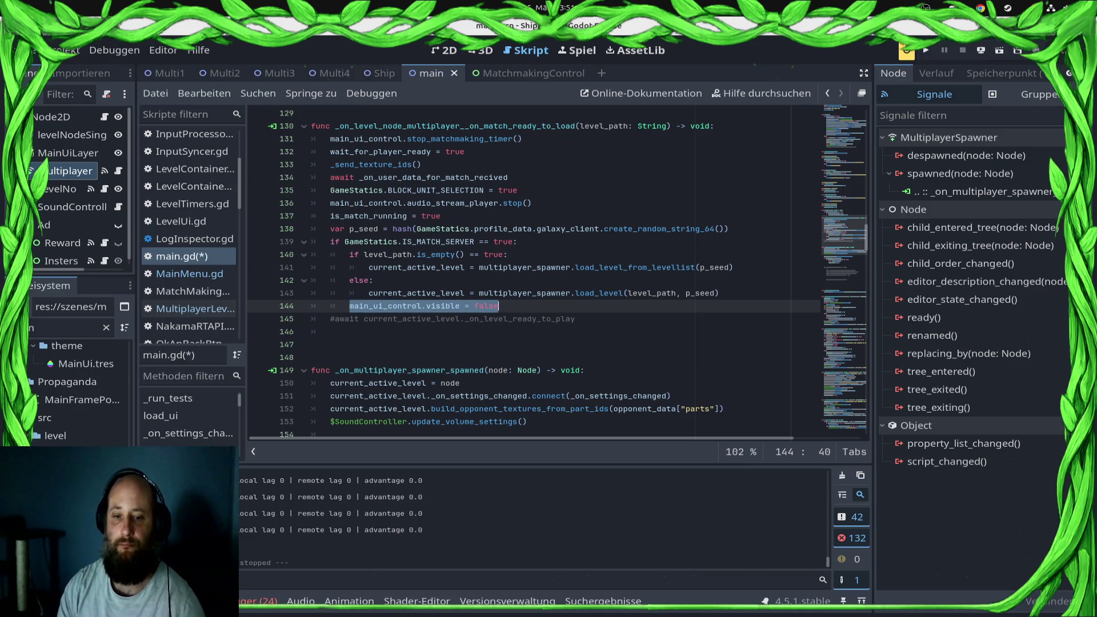
{"action": "scroll", "coordinate": [537, 331], "scroll_direction": "down", "scroll_amount": 3}
{"action": "left_click", "coordinate": [537, 332]}
{"action": "key", "text": "Up"}
- Paste the hiding line back into the spawner handler, save main.gd, and re-export the project
{"action": "key", "text": "ctrl+v"}
{"action": "key", "text": "ctrl+s"}
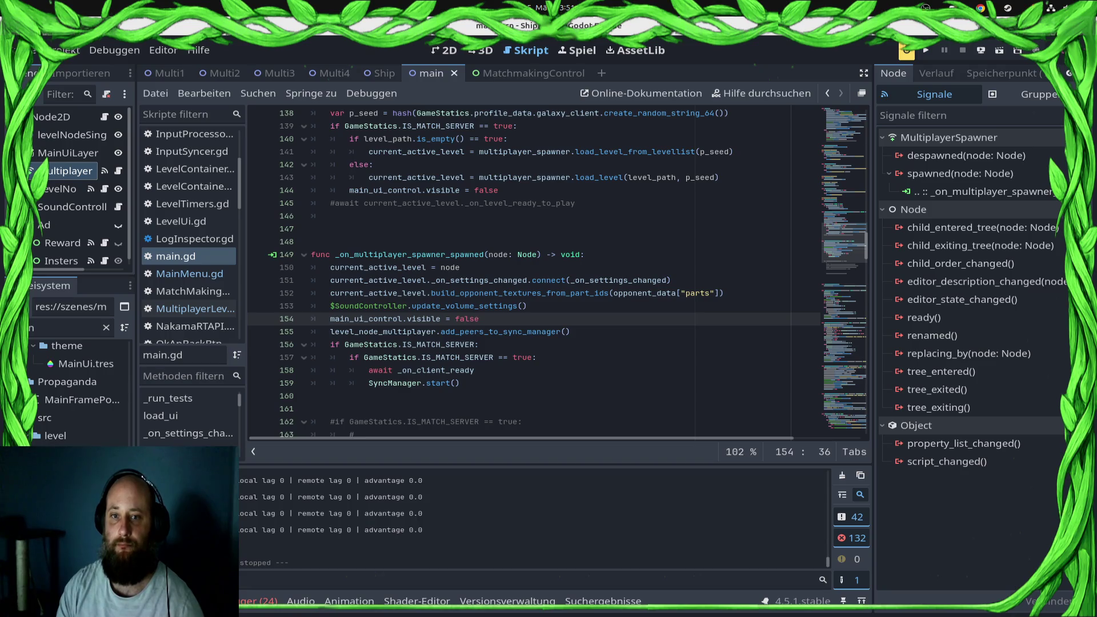
{"action": "left_click", "coordinate": [981, 50]}
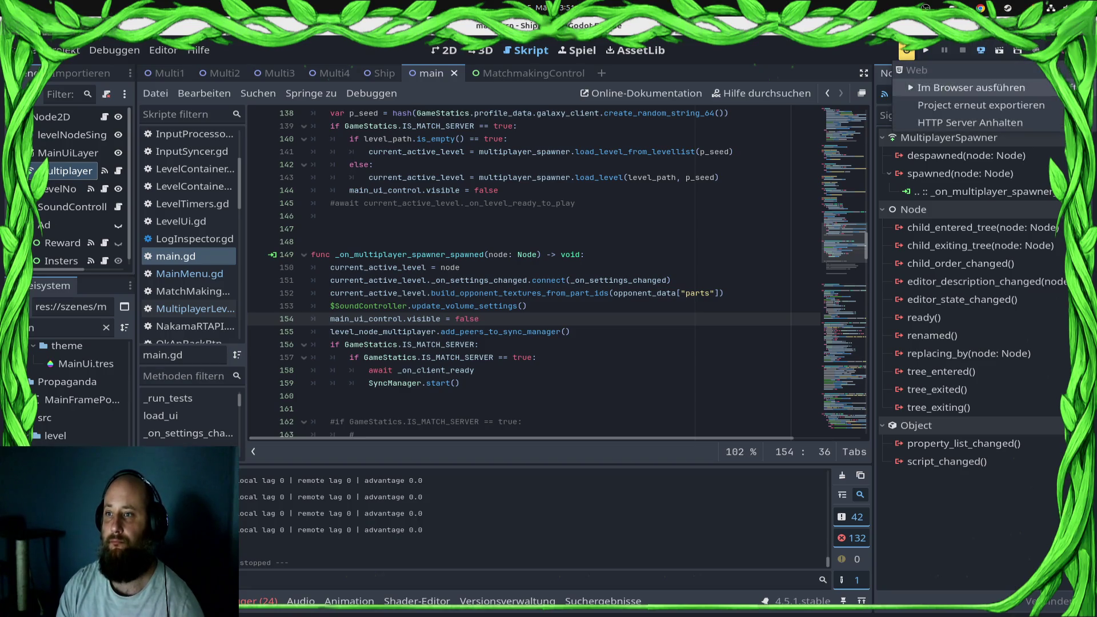
{"action": "left_click", "coordinate": [971, 88]}
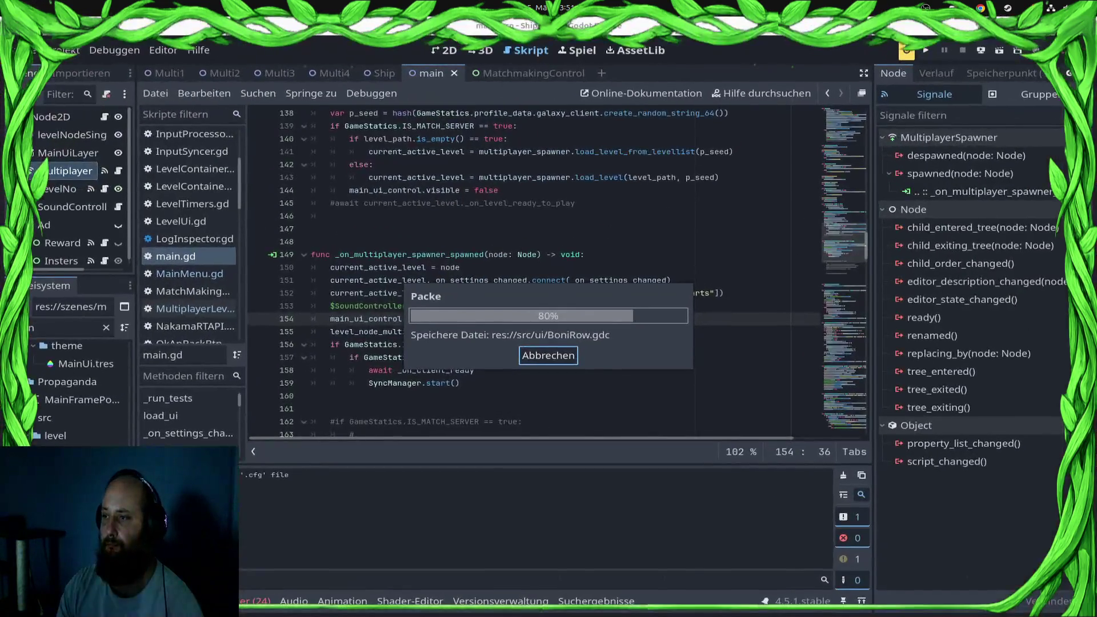
- Run the game, go from the main menu into a match, then stop it
{"action": "left_click", "coordinate": [926, 50]}
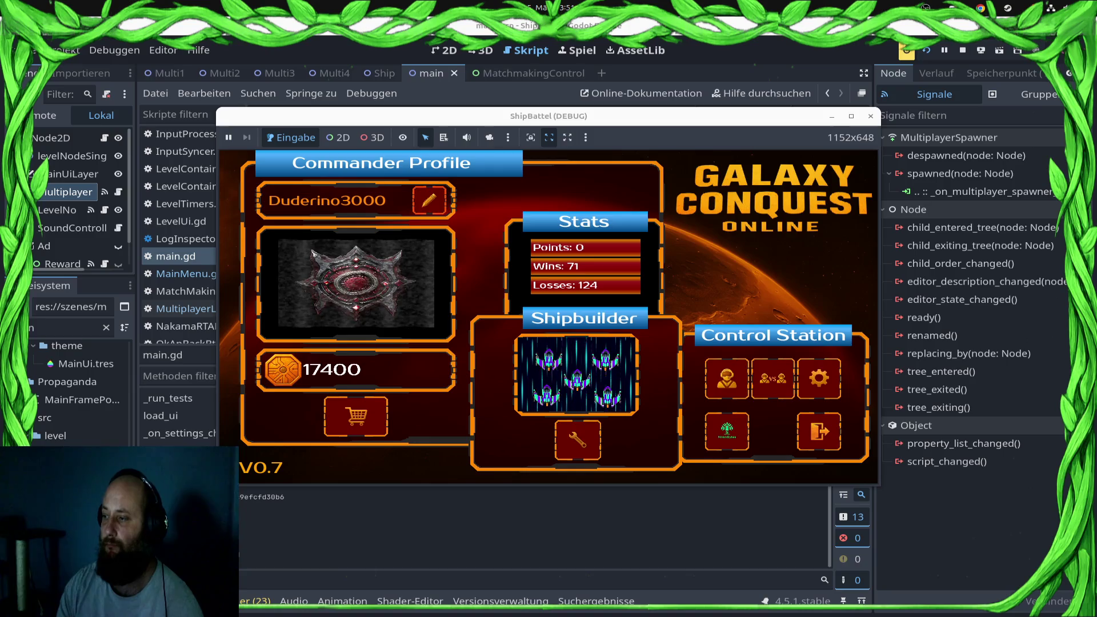
{"action": "left_click", "coordinate": [772, 378]}
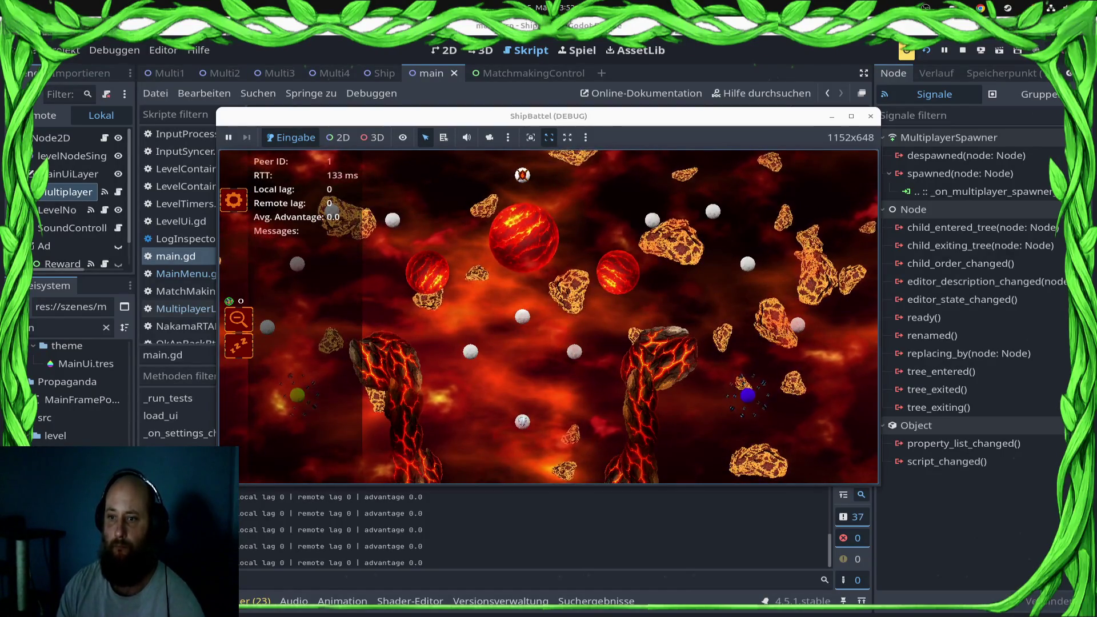
{"action": "left_click", "coordinate": [963, 50]}
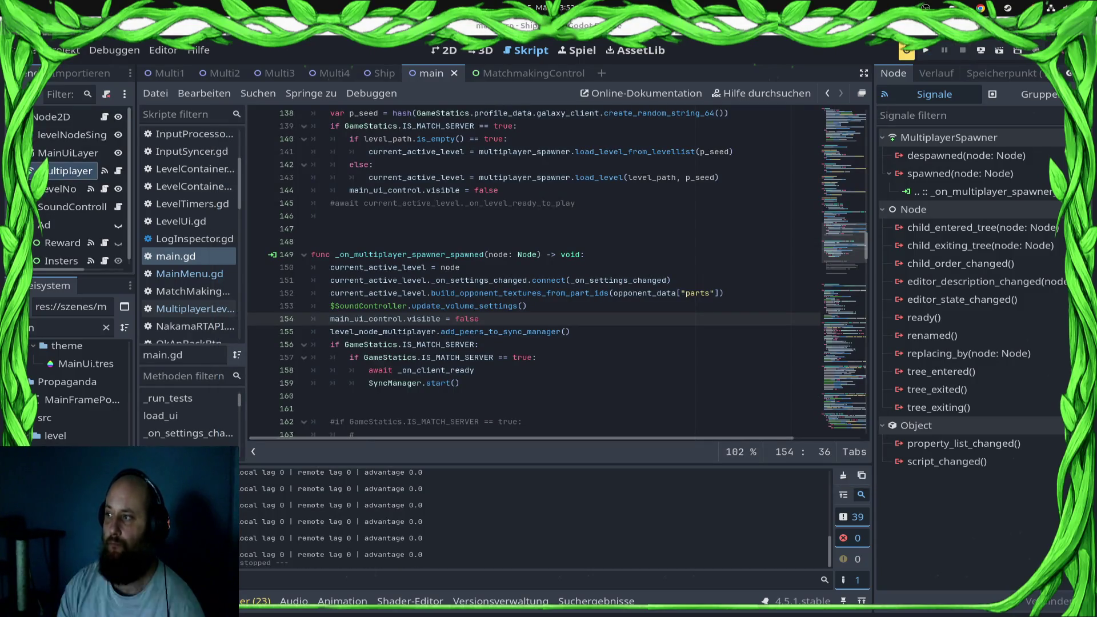
- Open the LevelContainerMultiplayer script from the script list
{"action": "left_click", "coordinate": [474, 370]}
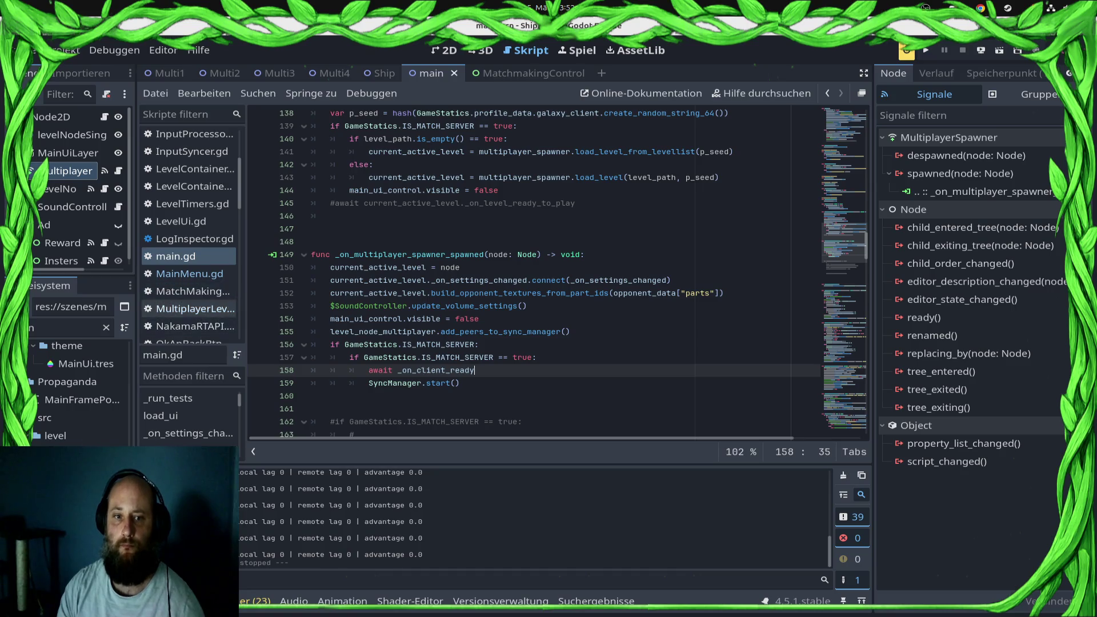
{"action": "left_click", "coordinate": [195, 308]}
{"action": "scroll", "coordinate": [534, 271], "scroll_direction": "up", "scroll_amount": 6}
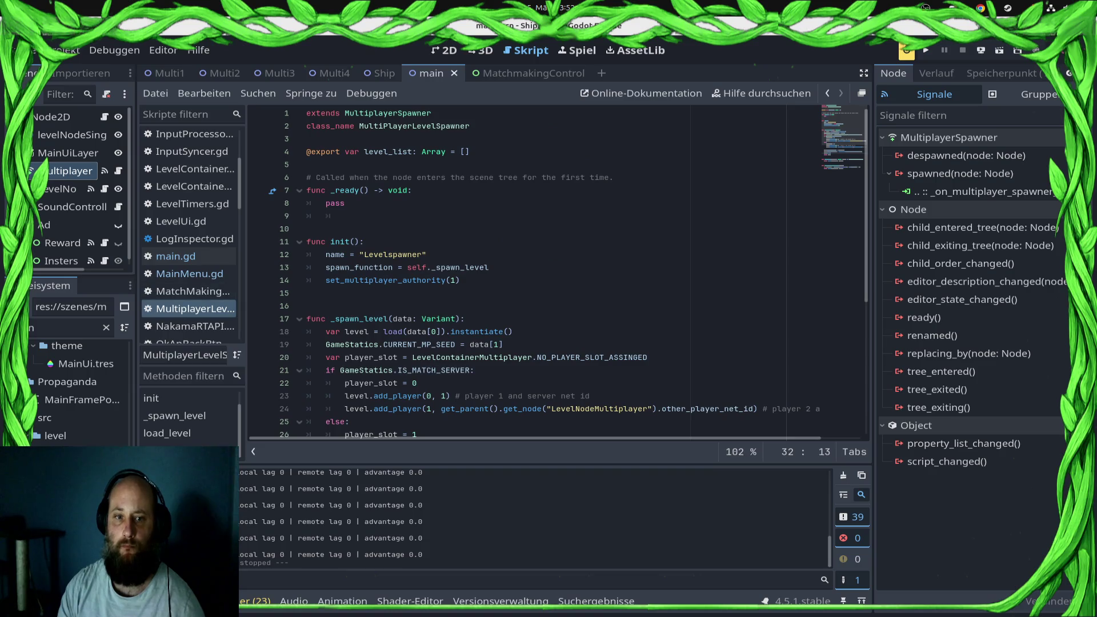
{"action": "scroll", "coordinate": [188, 269], "scroll_direction": "up", "scroll_amount": 3}
{"action": "left_click", "coordinate": [188, 267]}
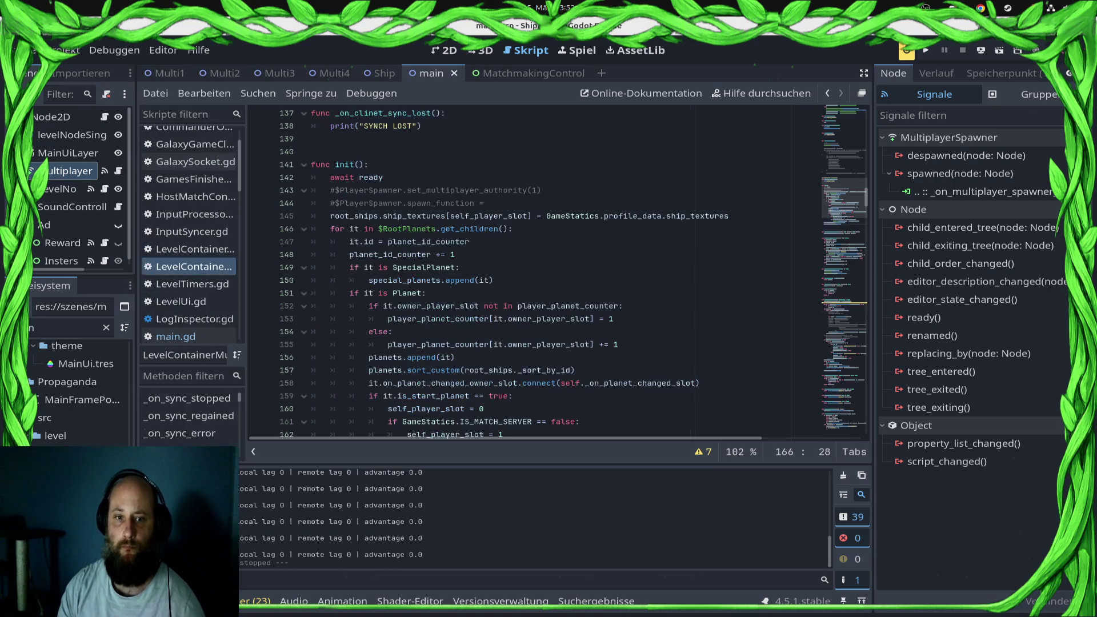
{"action": "left_click", "coordinate": [194, 249]}
{"action": "left_click", "coordinate": [194, 267]}
{"action": "scroll", "coordinate": [535, 271], "scroll_direction": "up", "scroll_amount": 9}
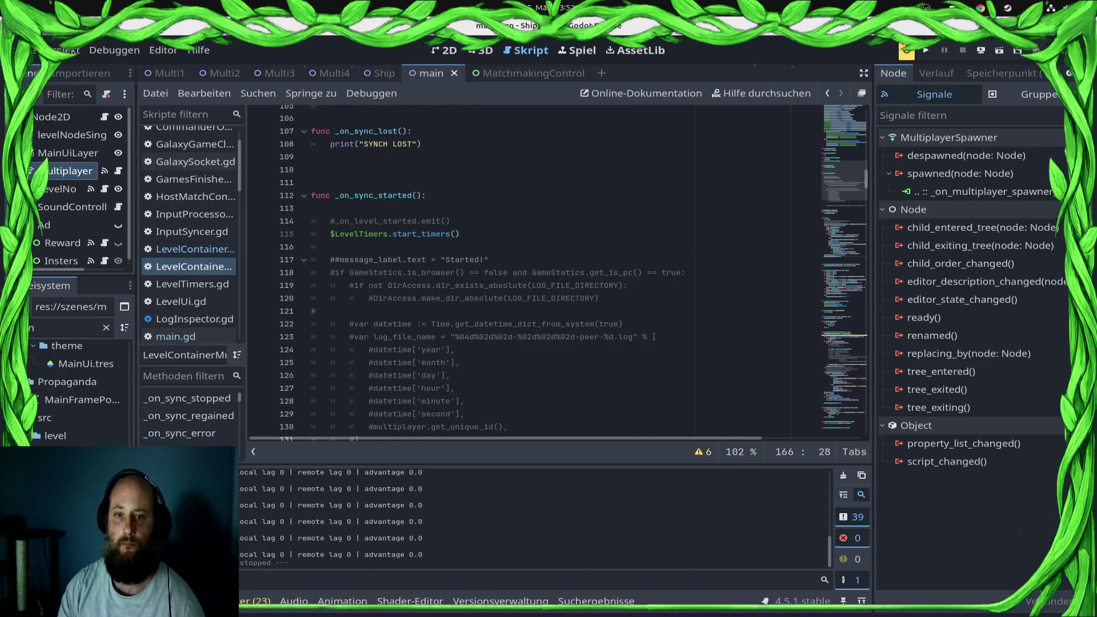
- Delete the commented-out logging block on lines 116–133 and the comment on line 114, then save
{"action": "left_click", "coordinate": [400, 246]}
{"action": "scroll", "coordinate": [399, 246], "scroll_direction": "down", "scroll_amount": 1}
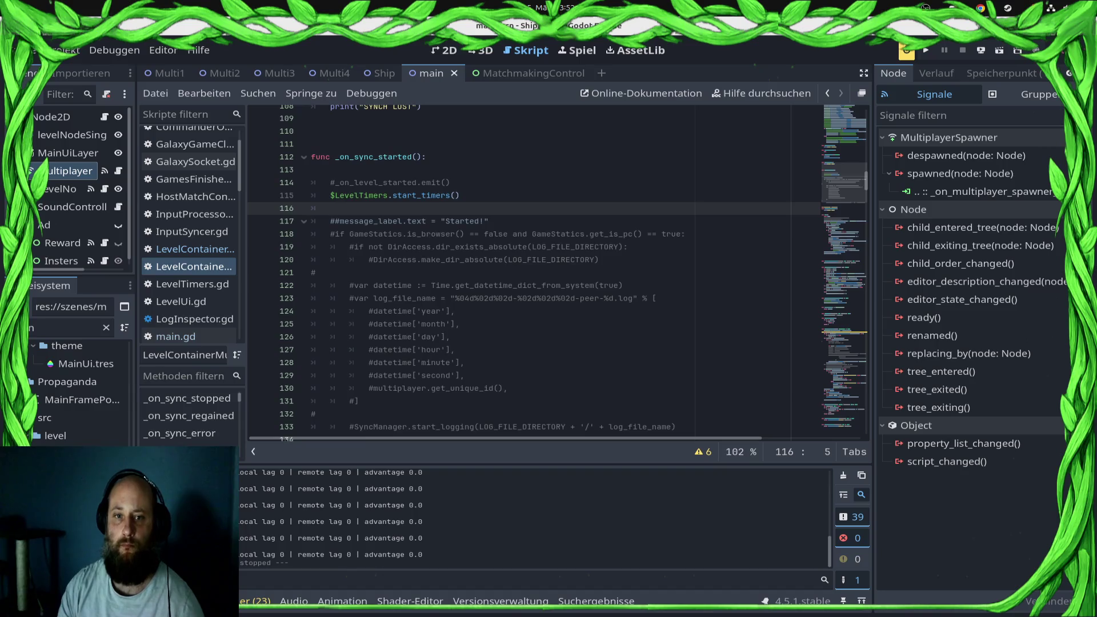
{"action": "scroll", "coordinate": [534, 271], "scroll_direction": "down", "scroll_amount": 3}
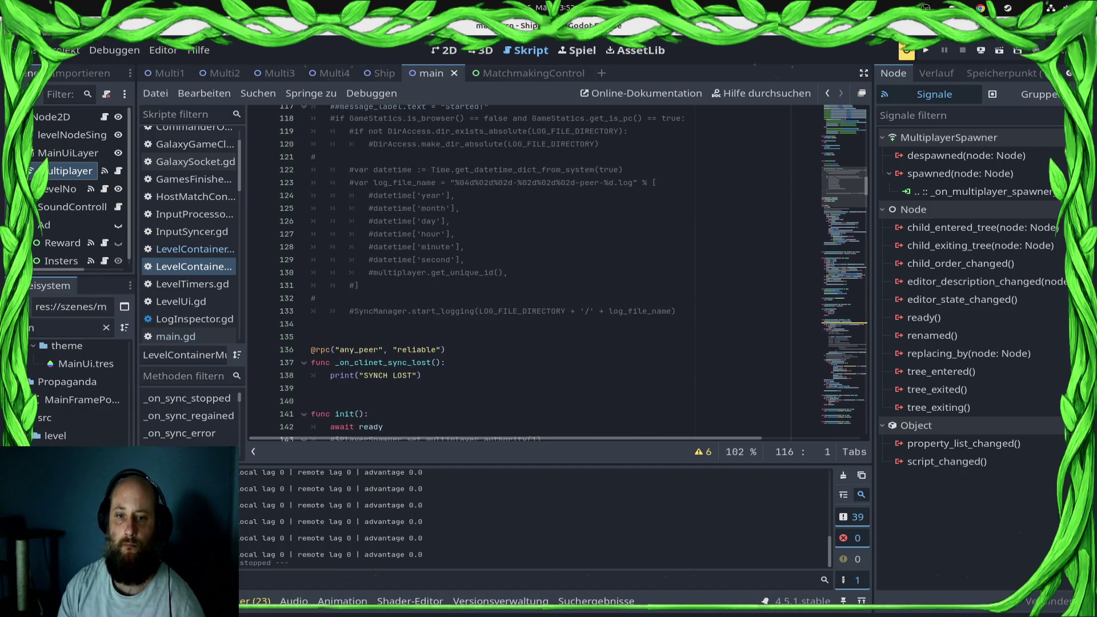
{"action": "left_click", "coordinate": [312, 323], "text": "shift"}
{"action": "key", "text": "Delete"}
{"action": "scroll", "coordinate": [534, 271], "scroll_direction": "up", "scroll_amount": 1}
{"action": "triple_click", "coordinate": [389, 139]}
{"action": "key", "text": "BackSpace"}
{"action": "key", "text": "BackSpace"}
{"action": "key", "text": "Delete"}
{"action": "key", "text": "Down"}
{"action": "key", "text": "ctrl+s"}
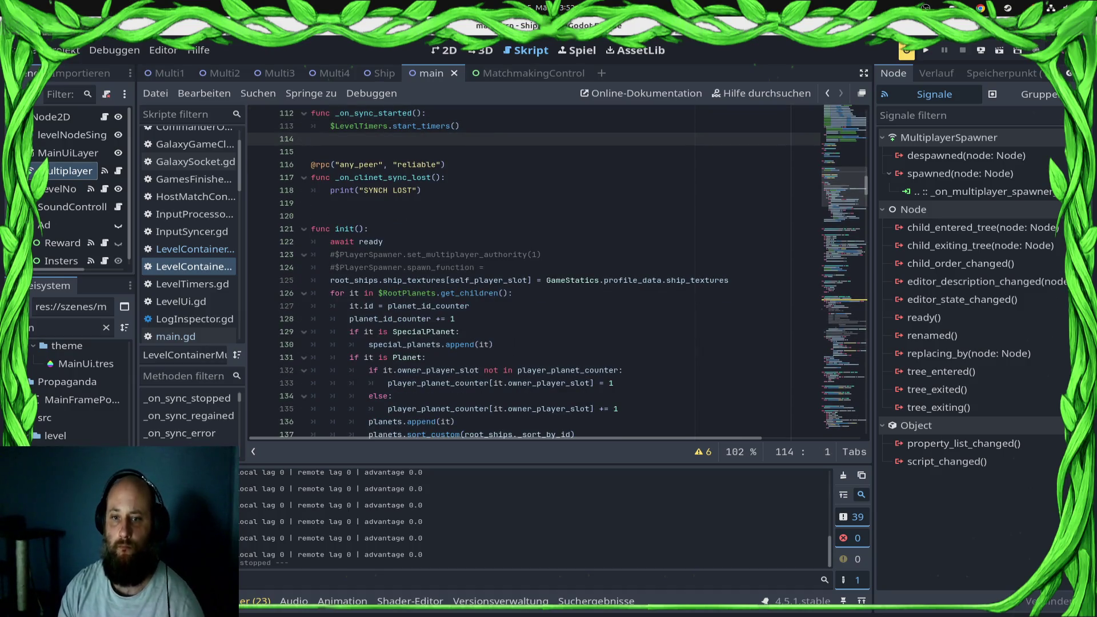
- Remove commented lines 123–124 and the surplus blank lines between functions, saving after each
{"action": "left_click_drag", "start_coordinate": [486, 268], "coordinate": [312, 254]}
{"action": "key", "text": "BackSpace"}
{"action": "key", "text": "BackSpace"}
{"action": "key", "text": "ctrl+s"}
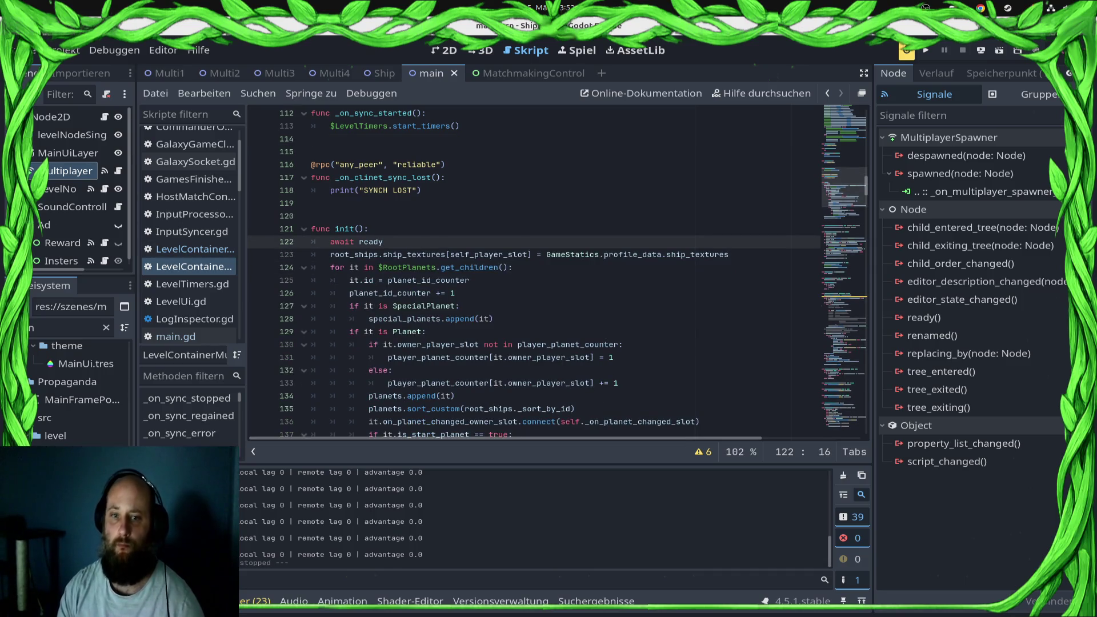
{"action": "scroll", "coordinate": [532, 271], "scroll_direction": "down", "scroll_amount": 10}
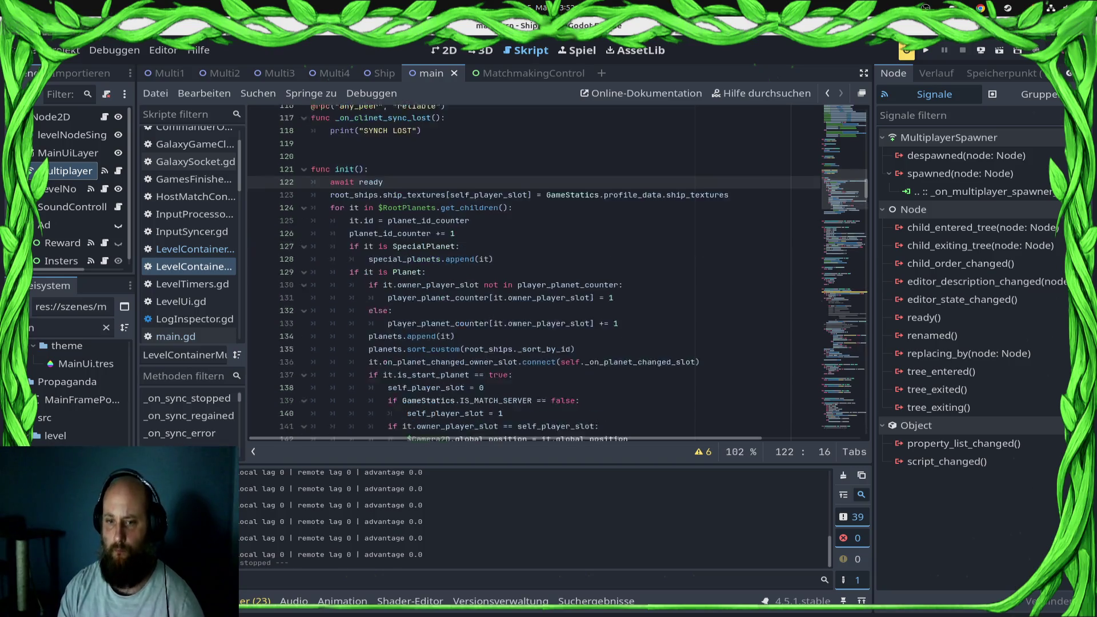
{"action": "left_click", "coordinate": [311, 159]}
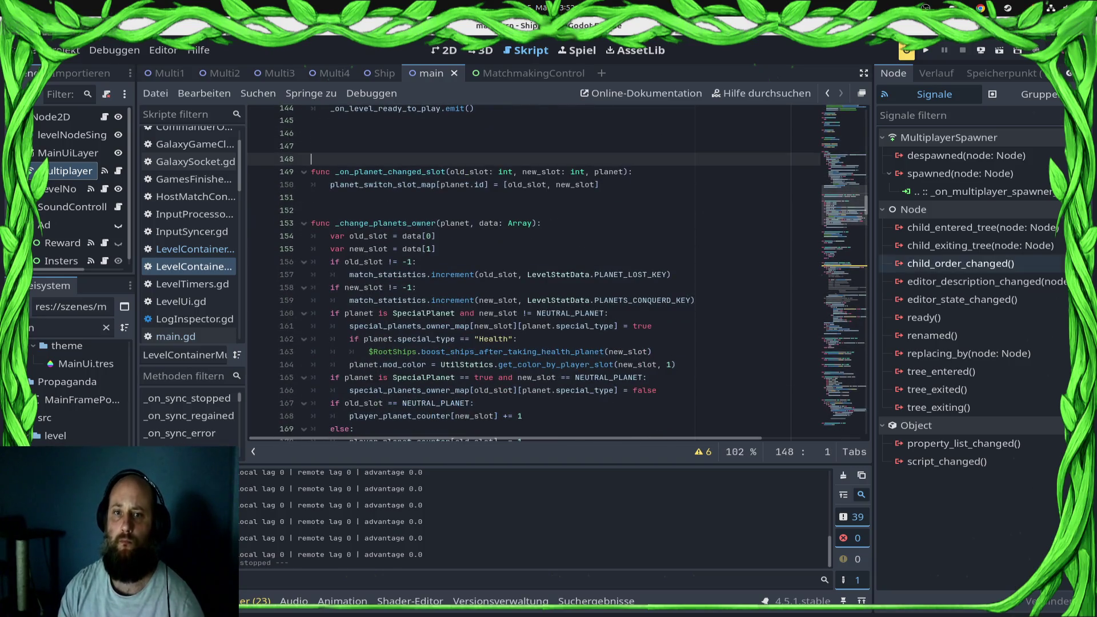
{"action": "key", "text": "BackSpace"}
{"action": "key", "text": "BackSpace"}
{"action": "key", "text": "Down"}
{"action": "key", "text": "Down"}
{"action": "key", "text": "Down"}
{"action": "key", "text": "ctrl+s"}
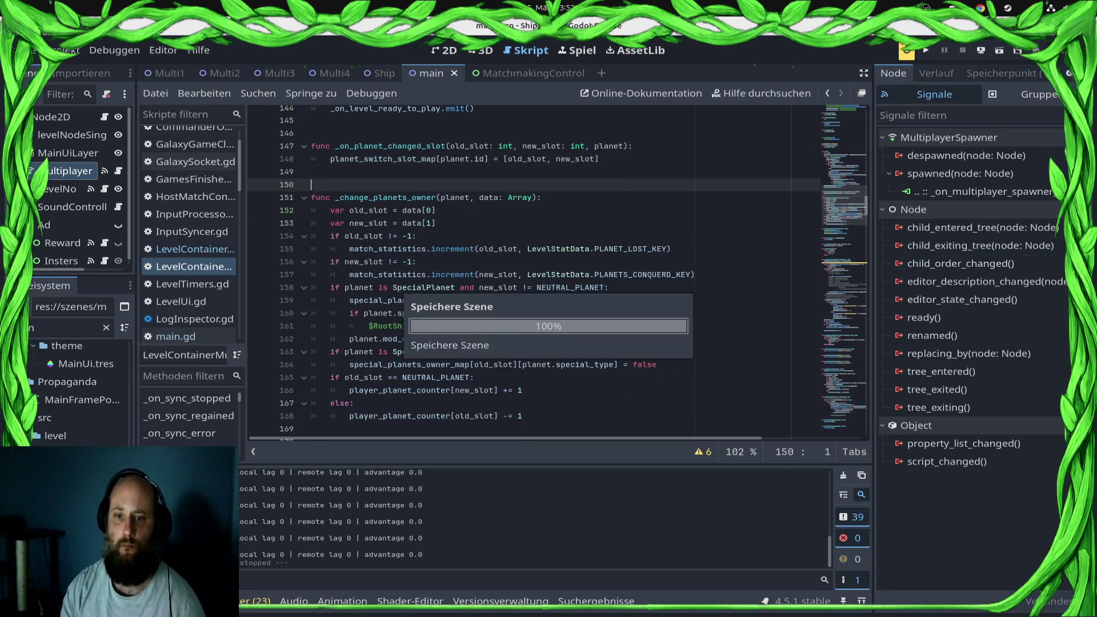
{"action": "scroll", "coordinate": [531, 271], "scroll_direction": "down", "scroll_amount": 8}
{"action": "scroll", "coordinate": [531, 271], "scroll_direction": "down", "scroll_amount": 4}
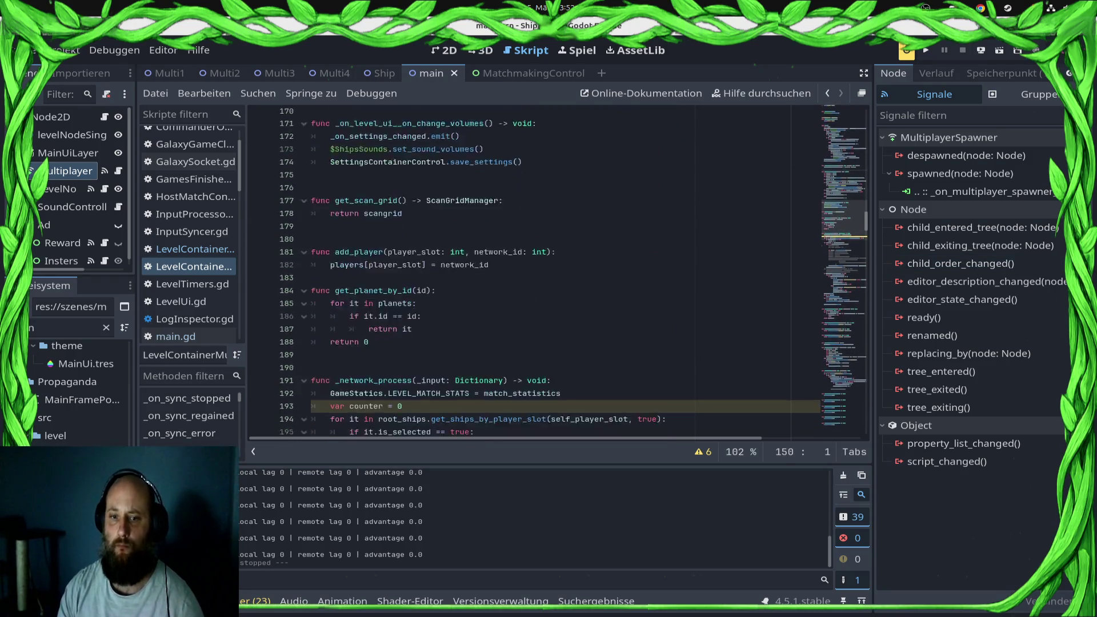
- Delete commented lines 199–200 and the leftover empty lines, then save the script
{"action": "scroll", "coordinate": [531, 272], "scroll_direction": "down", "scroll_amount": 1}
{"action": "left_click_drag", "start_coordinate": [494, 325], "coordinate": [312, 312]}
{"action": "key", "text": "BackSpace"}
{"action": "key", "text": "BackSpace"}
{"action": "key", "text": "Down"}
{"action": "key", "text": "shift+Home"}
{"action": "key", "text": "BackSpace"}
{"action": "key", "text": "BackSpace"}
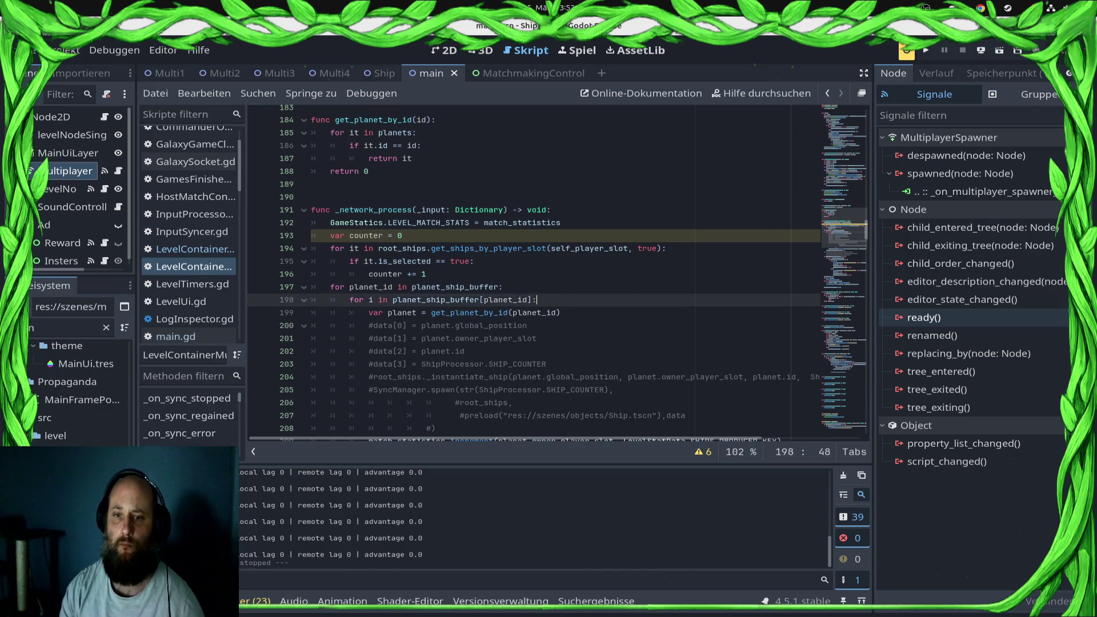
{"action": "key", "text": "Down"}
{"action": "key", "text": "Down"}
{"action": "key", "text": "Down"}
{"action": "key", "text": "ctrl+s"}
- Select the whole _spawner_spawn_shot function, lines 468 to 490, in main.gd
{"action": "scroll", "coordinate": [557, 273], "scroll_direction": "down", "scroll_amount": 1}
{"action": "scroll", "coordinate": [557, 274], "scroll_direction": "down", "scroll_amount": 18}
{"action": "scroll", "coordinate": [557, 273], "scroll_direction": "down", "scroll_amount": 20}
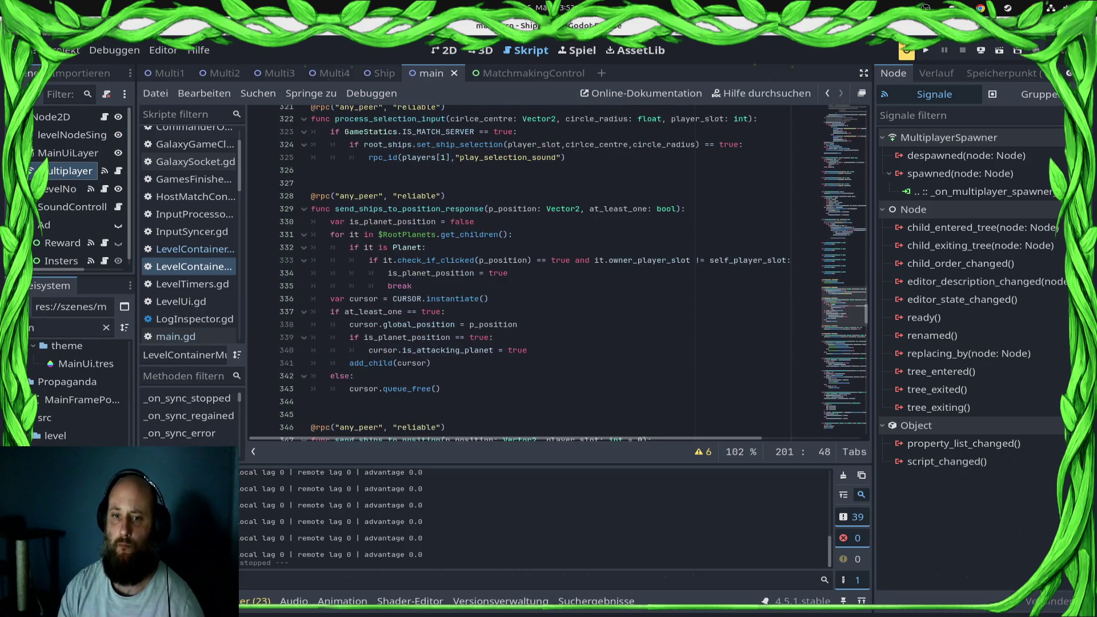
{"action": "scroll", "coordinate": [557, 273], "scroll_direction": "up", "scroll_amount": 9}
{"action": "scroll", "coordinate": [557, 273], "scroll_direction": "down", "scroll_amount": 12}
{"action": "scroll", "coordinate": [557, 273], "scroll_direction": "down", "scroll_amount": 20}
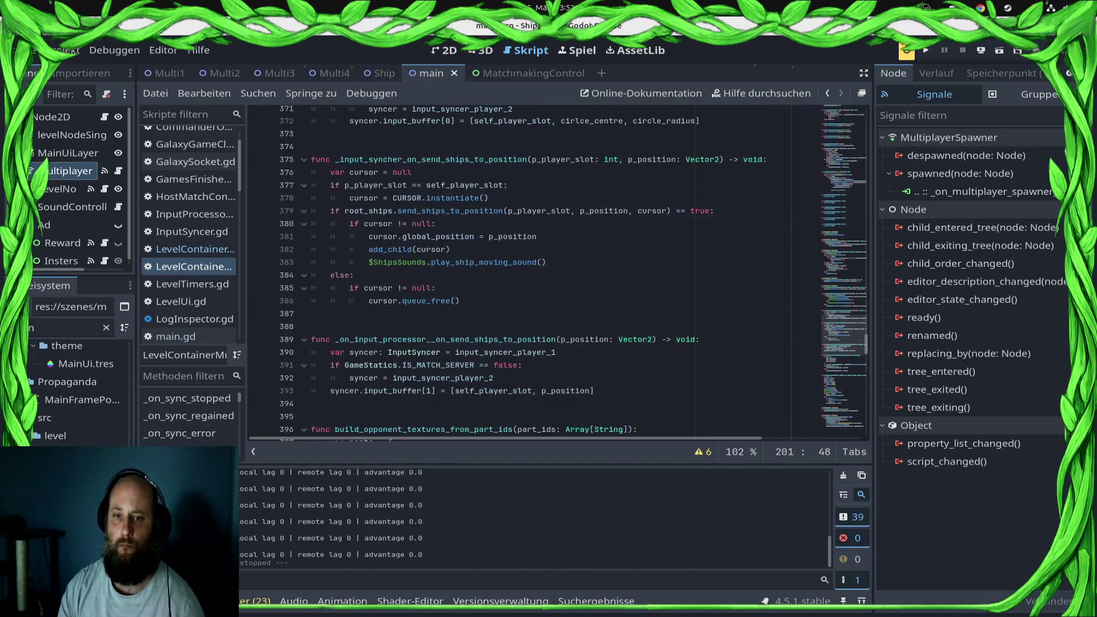
{"action": "scroll", "coordinate": [557, 274], "scroll_direction": "up", "scroll_amount": 2}
{"action": "scroll", "coordinate": [557, 273], "scroll_direction": "down", "scroll_amount": 4}
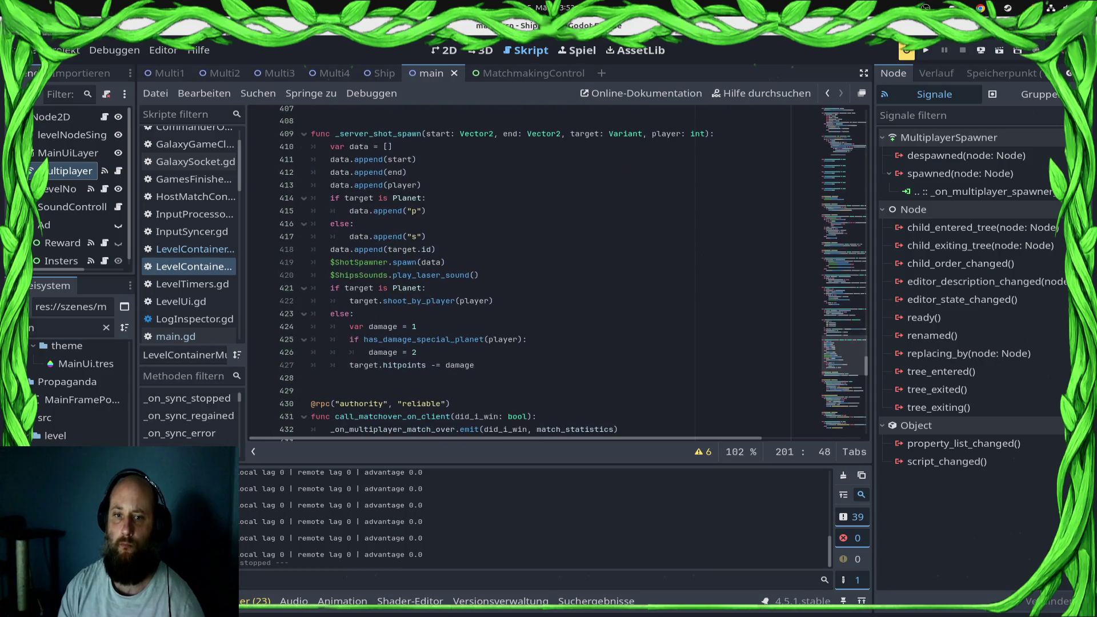
{"action": "scroll", "coordinate": [557, 273], "scroll_direction": "down", "scroll_amount": 7}
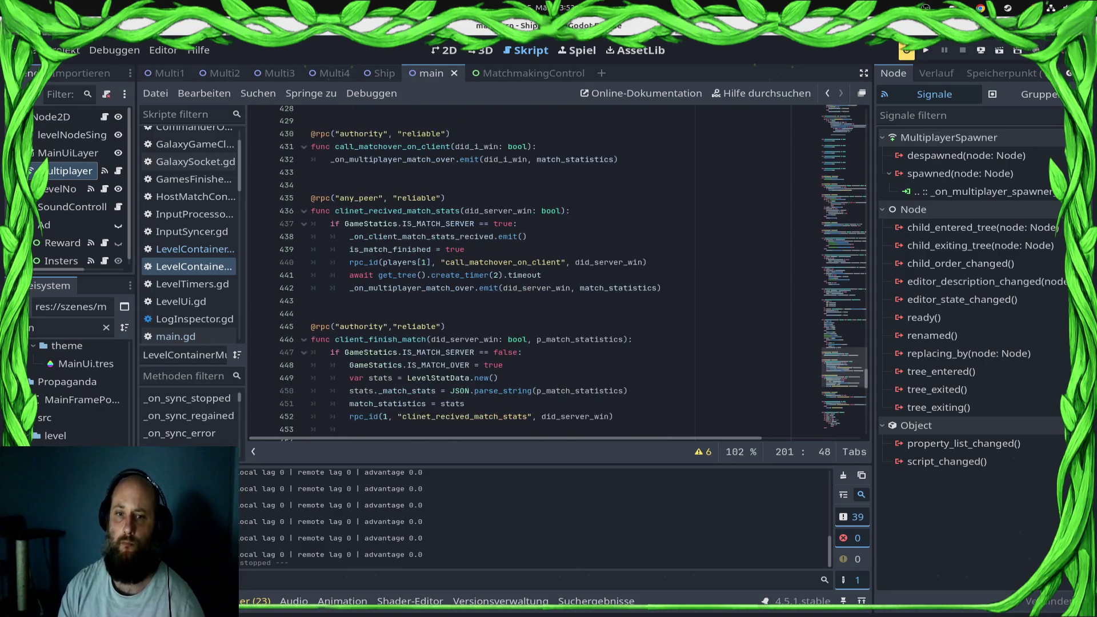
{"action": "scroll", "coordinate": [557, 273], "scroll_direction": "down", "scroll_amount": 9}
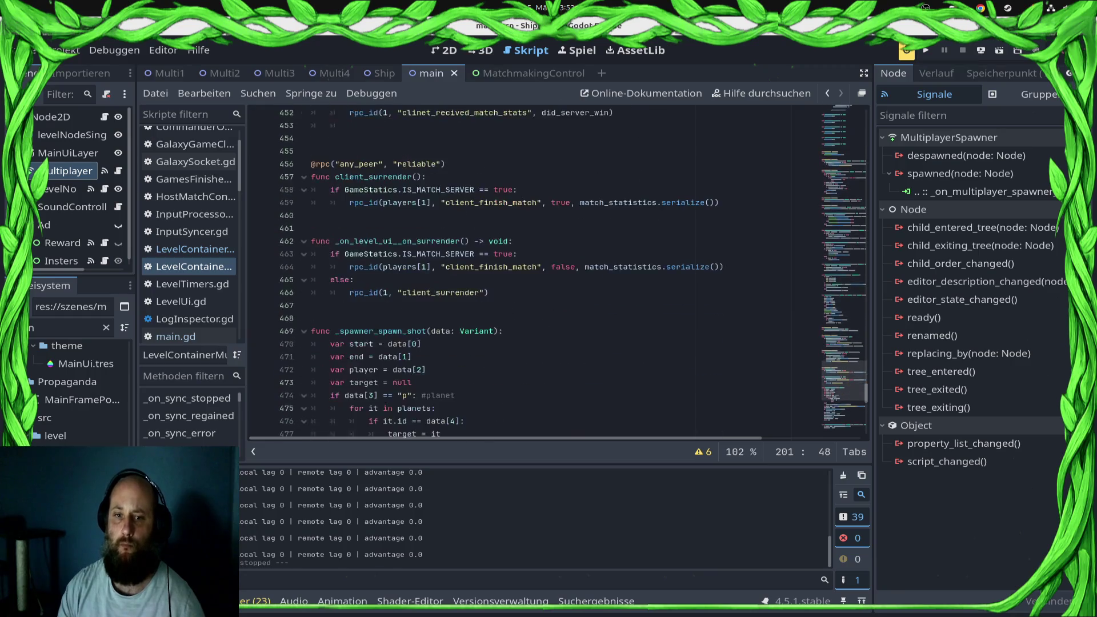
{"action": "scroll", "coordinate": [557, 273], "scroll_direction": "down", "scroll_amount": 4}
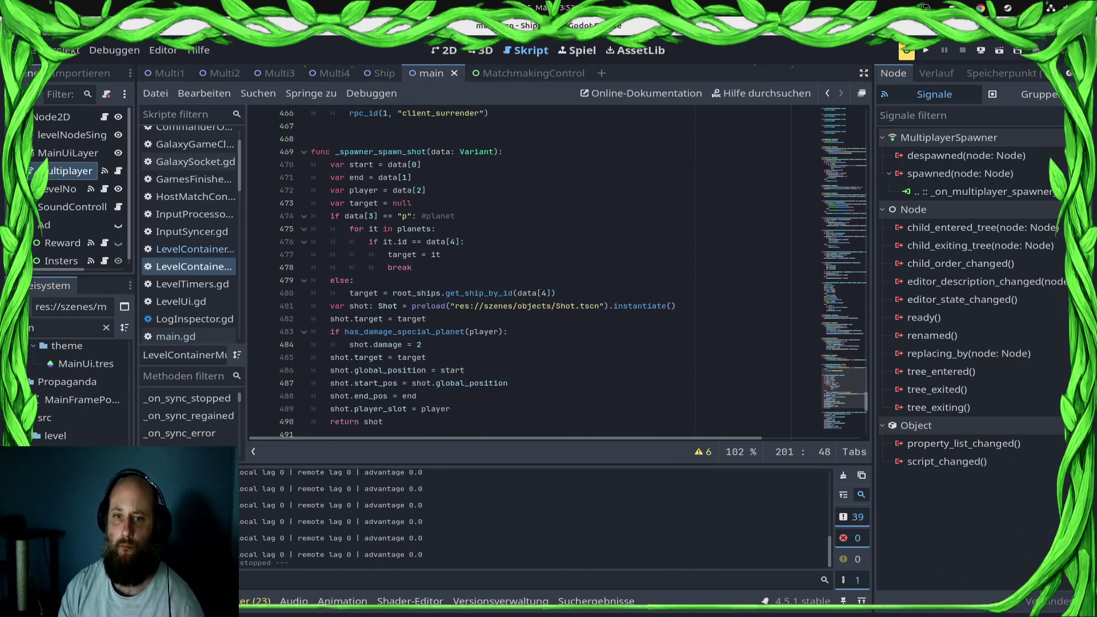
{"action": "scroll", "coordinate": [557, 273], "scroll_direction": "down", "scroll_amount": 9}
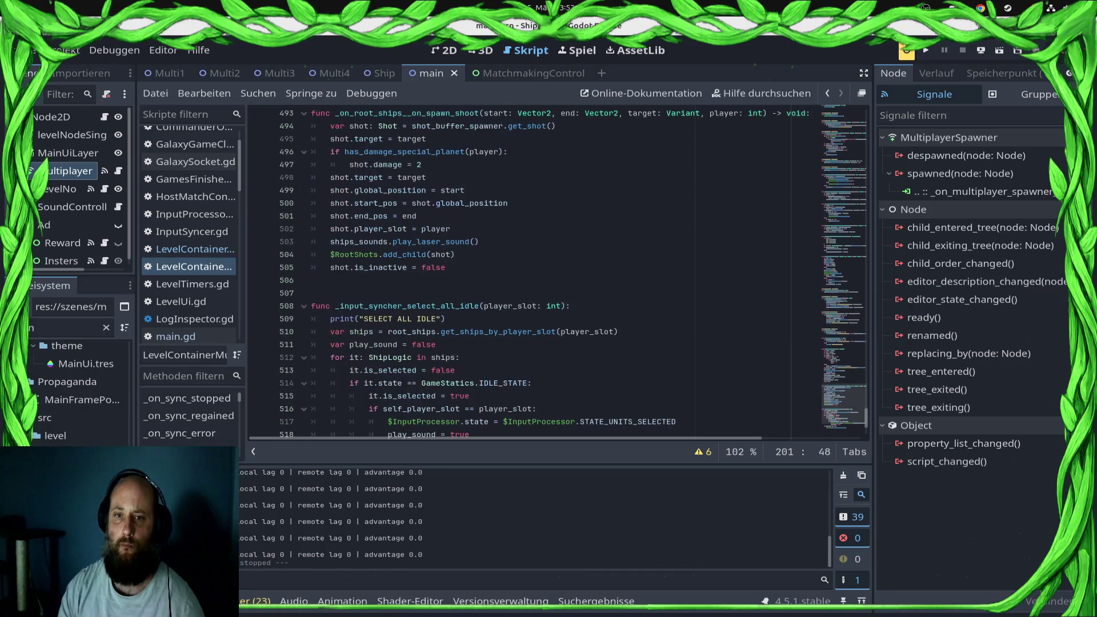
{"action": "scroll", "coordinate": [557, 273], "scroll_direction": "up", "scroll_amount": 2}
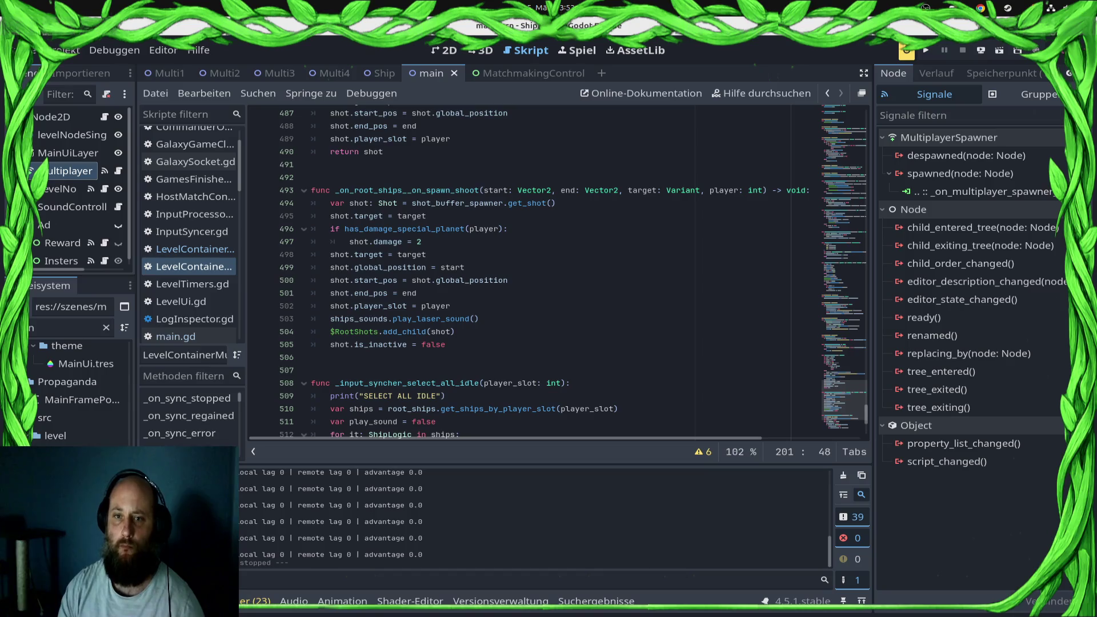
{"action": "scroll", "coordinate": [557, 273], "scroll_direction": "up", "scroll_amount": 4}
{"action": "left_click", "coordinate": [400, 306]}
{"action": "scroll", "coordinate": [400, 305], "scroll_direction": "up", "scroll_amount": 7}
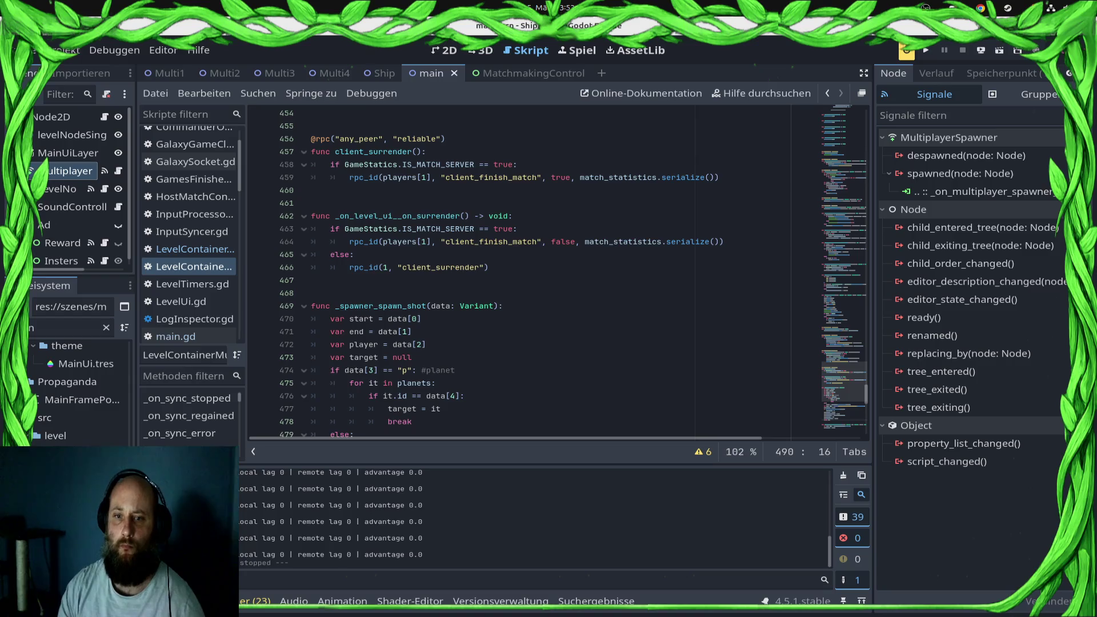
{"action": "left_click", "coordinate": [313, 293], "text": "shift"}
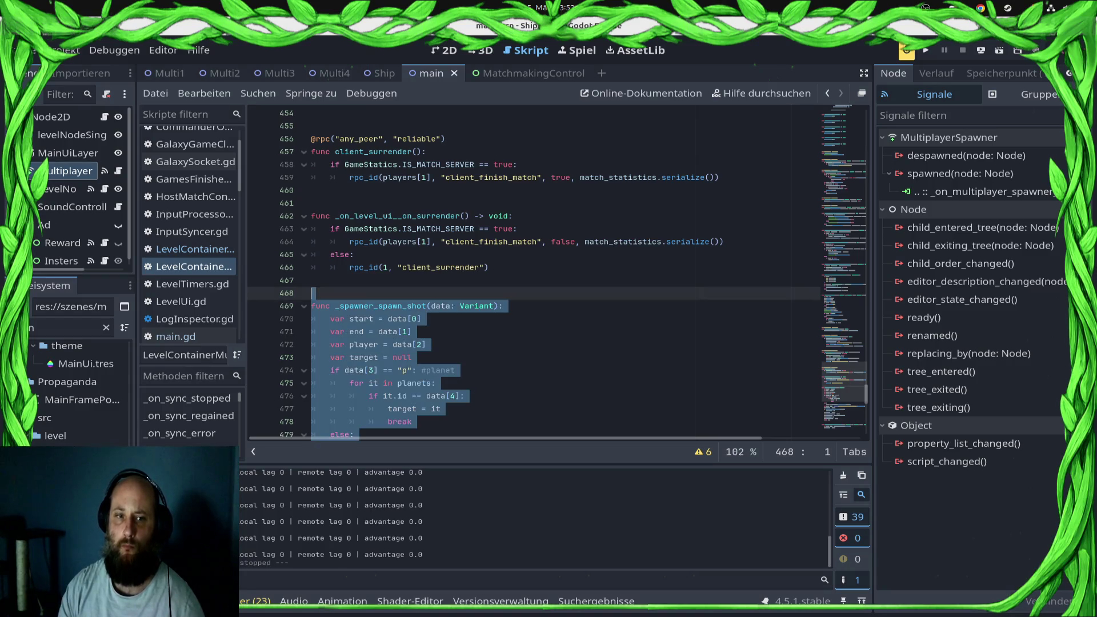
- Delete the selected _spawner_spawn_shot function from main.gd and save
{"action": "key", "text": "Delete"}
{"action": "left_click", "coordinate": [489, 268]}
{"action": "key", "text": "ctrl+s"}
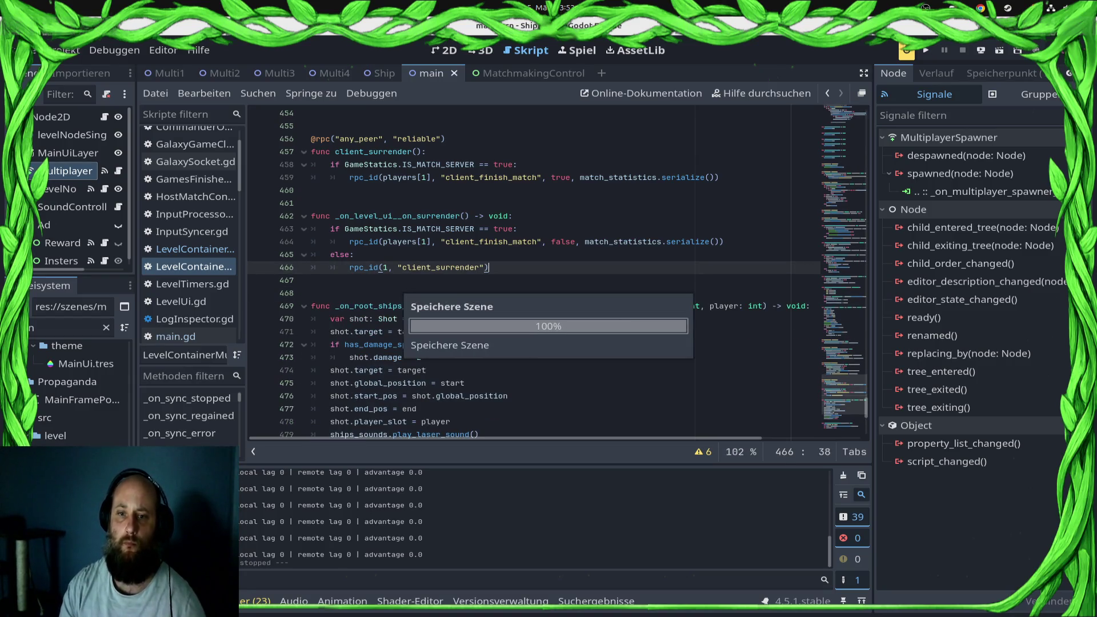
- Review the LevelTimers start_timers call inside _on_sync_started
{"action": "scroll", "coordinate": [457, 343], "scroll_direction": "down", "scroll_amount": 9}
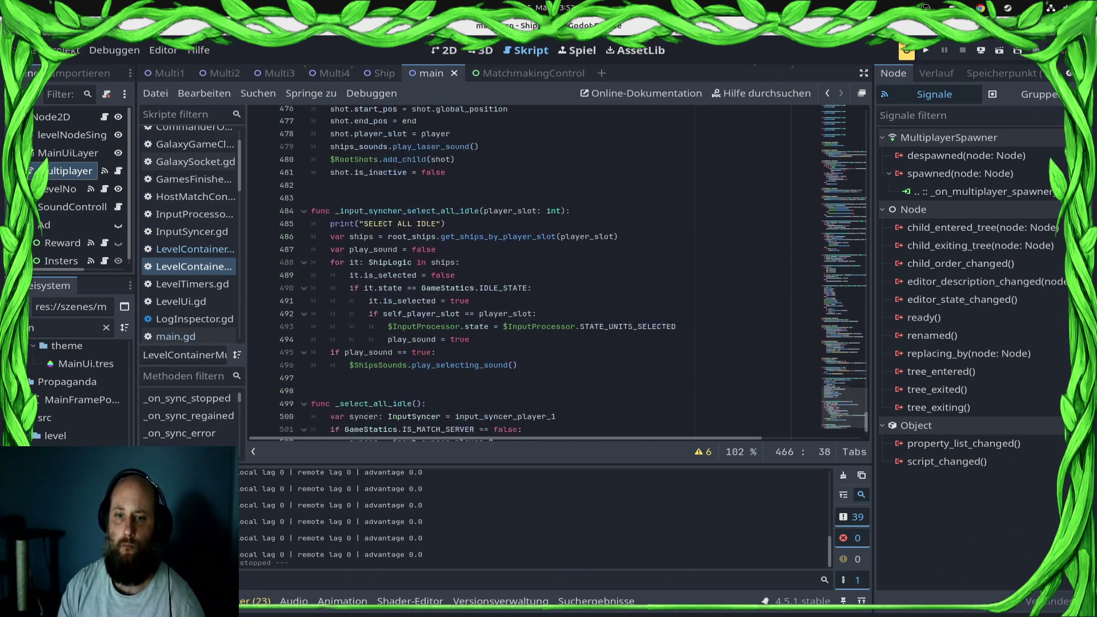
{"action": "scroll", "coordinate": [560, 275], "scroll_direction": "up", "scroll_amount": 12}
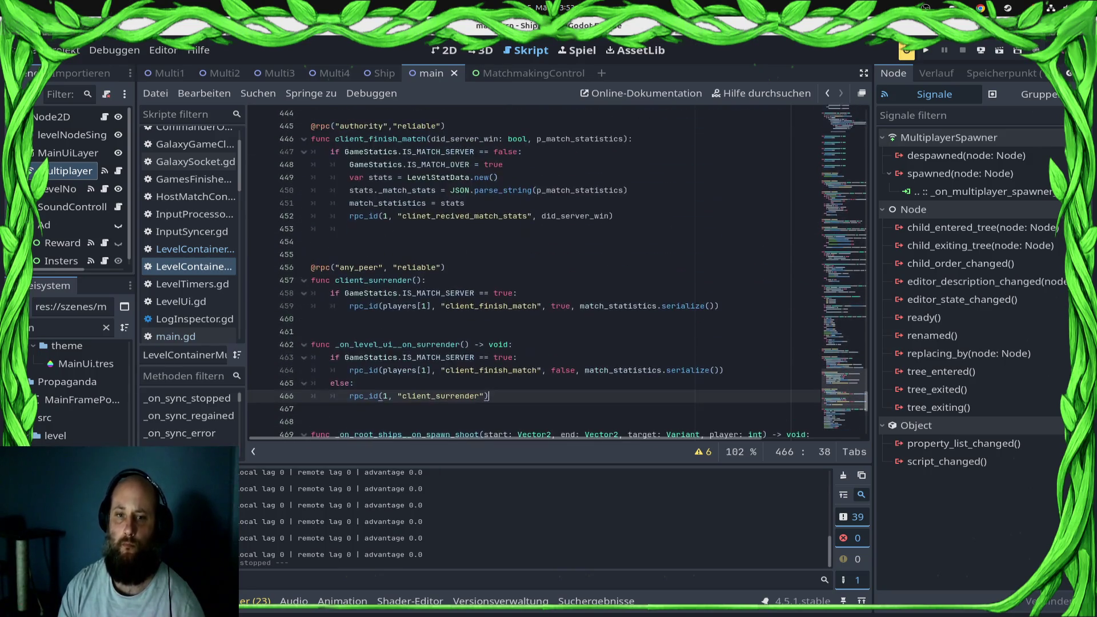
{"action": "scroll", "coordinate": [560, 275], "scroll_direction": "up", "scroll_amount": 1}
{"action": "scroll", "coordinate": [560, 274], "scroll_direction": "up", "scroll_amount": 20}
{"action": "scroll", "coordinate": [380, 166], "scroll_direction": "up", "scroll_amount": 20}
{"action": "scroll", "coordinate": [380, 166], "scroll_direction": "up", "scroll_amount": 20}
{"action": "scroll", "coordinate": [560, 271], "scroll_direction": "up", "scroll_amount": 20}
{"action": "scroll", "coordinate": [560, 271], "scroll_direction": "up", "scroll_amount": 7}
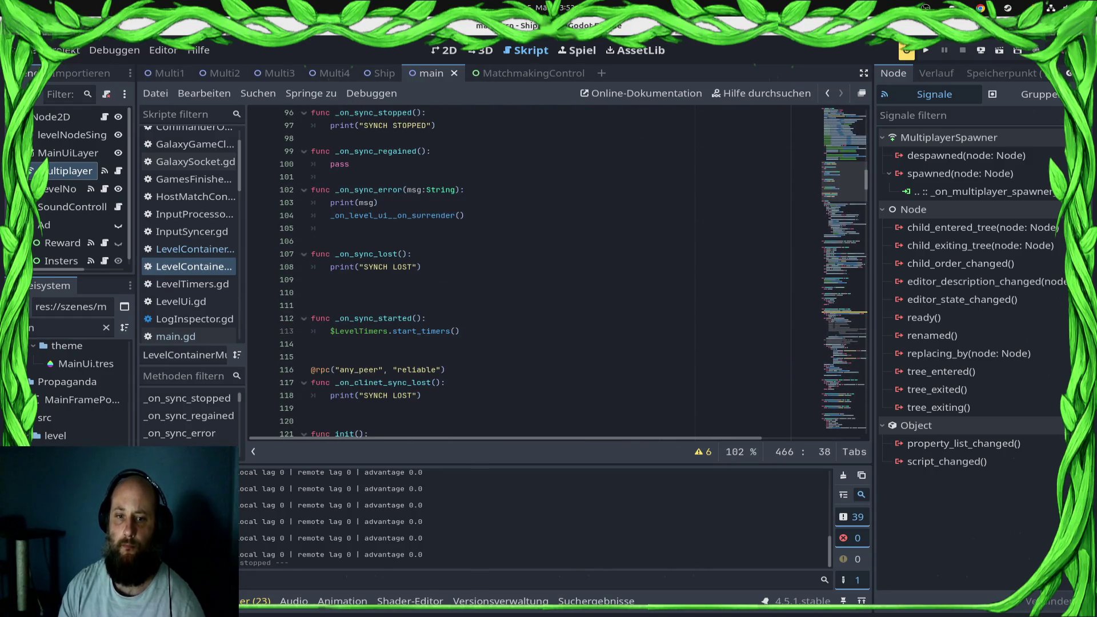
{"action": "left_click", "coordinate": [423, 331]}
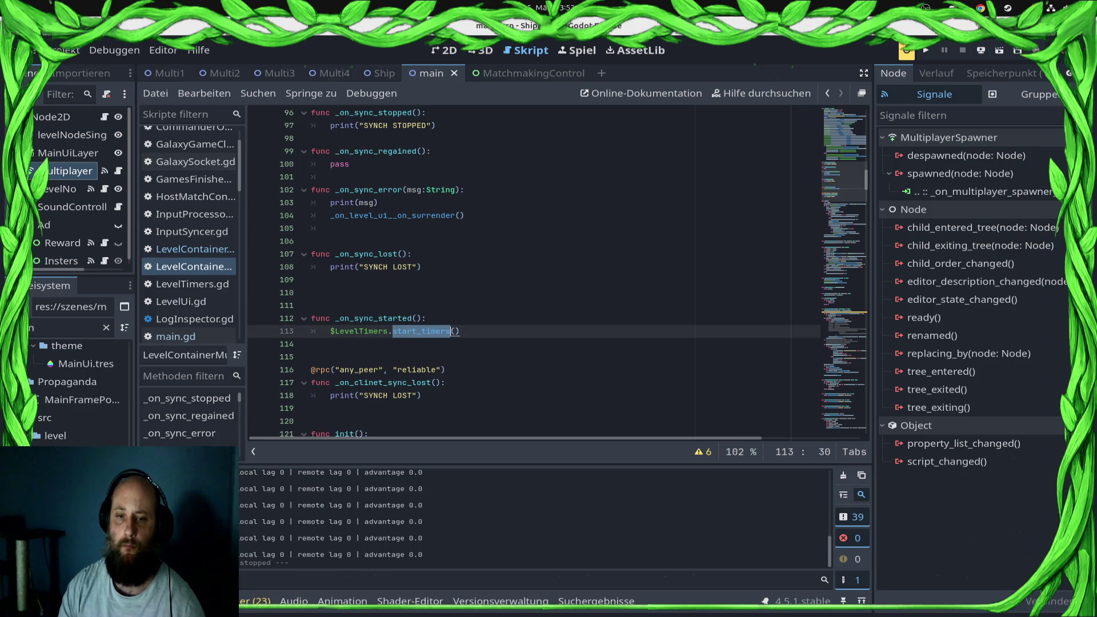
- Uncomment the root_ships._instantiate_ship call on line 204 and save main.gd
{"action": "scroll", "coordinate": [560, 271], "scroll_direction": "down", "scroll_amount": 18}
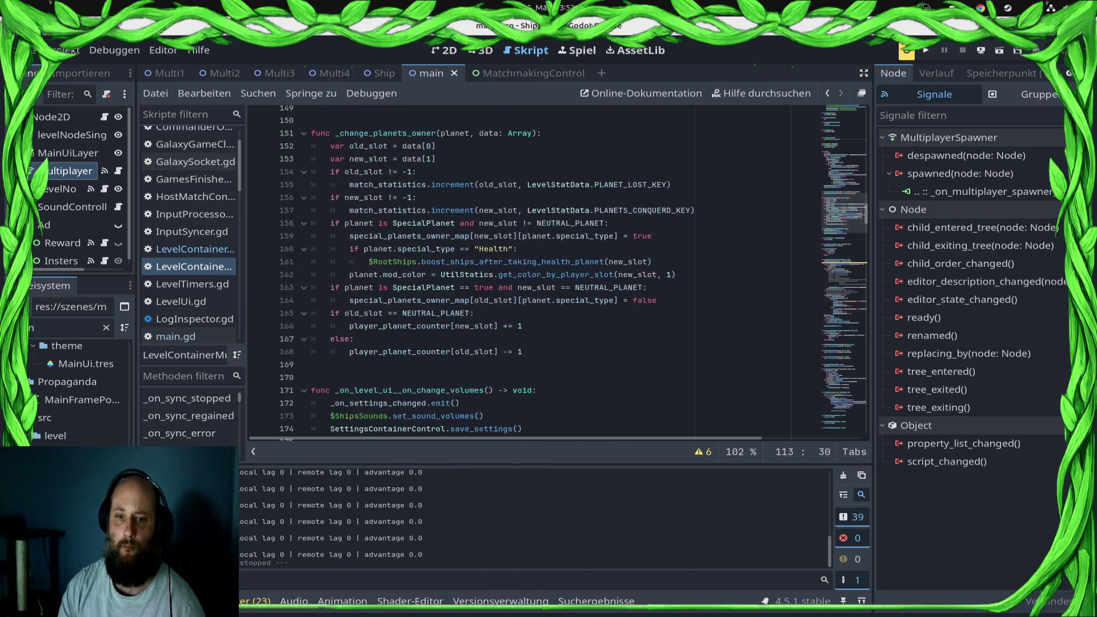
{"action": "scroll", "coordinate": [560, 271], "scroll_direction": "up", "scroll_amount": 3}
{"action": "scroll", "coordinate": [557, 271], "scroll_direction": "down", "scroll_amount": 5}
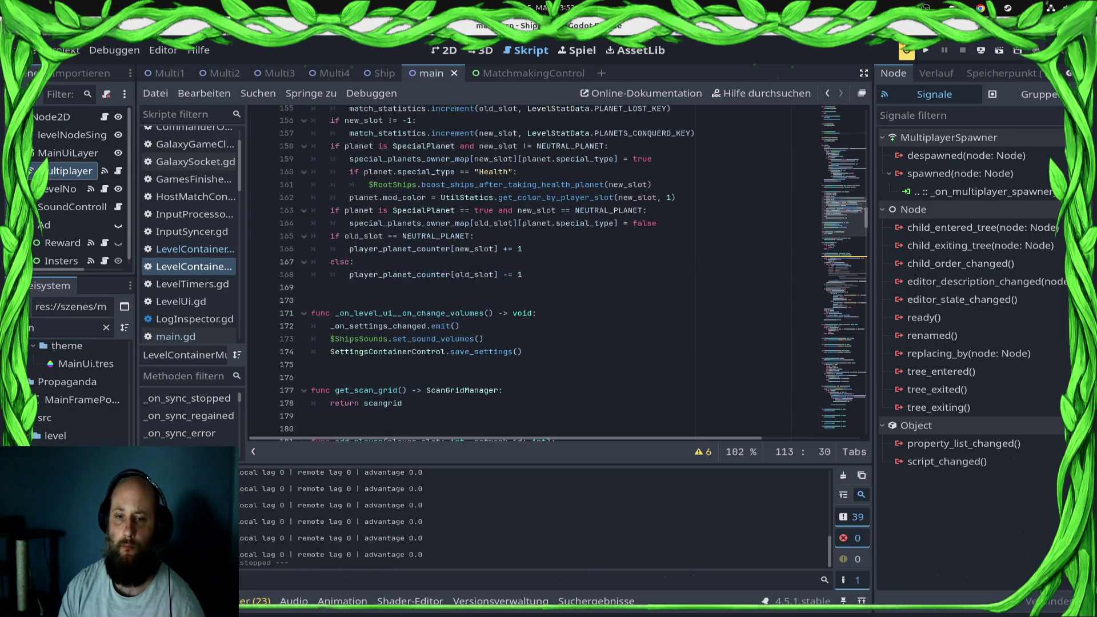
{"action": "scroll", "coordinate": [560, 272], "scroll_direction": "down", "scroll_amount": 12}
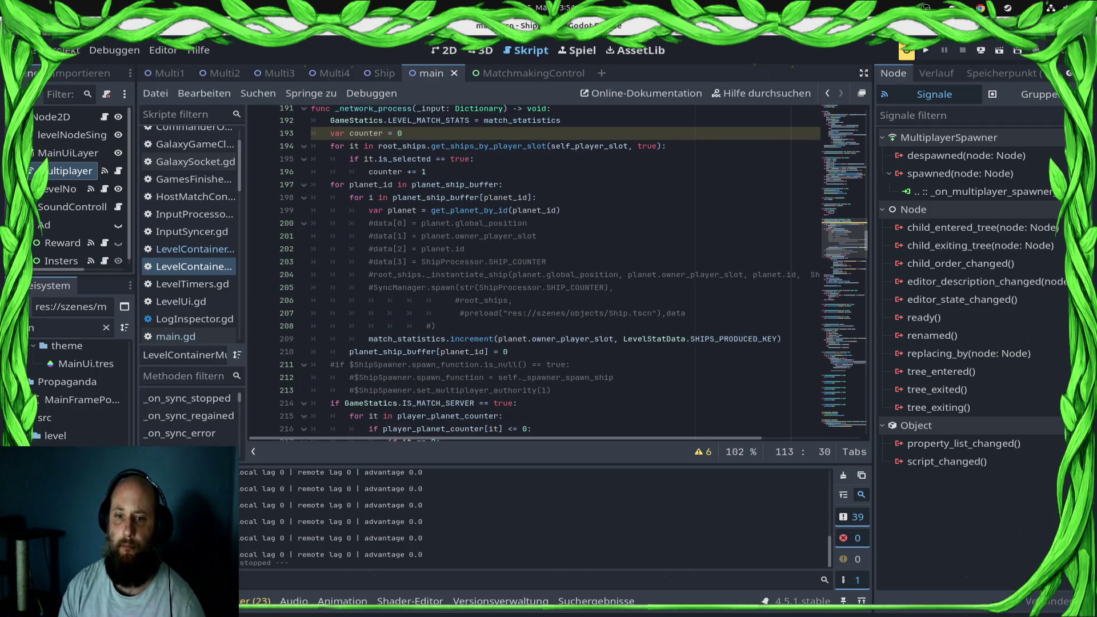
{"action": "key", "text": "BackSpace"}
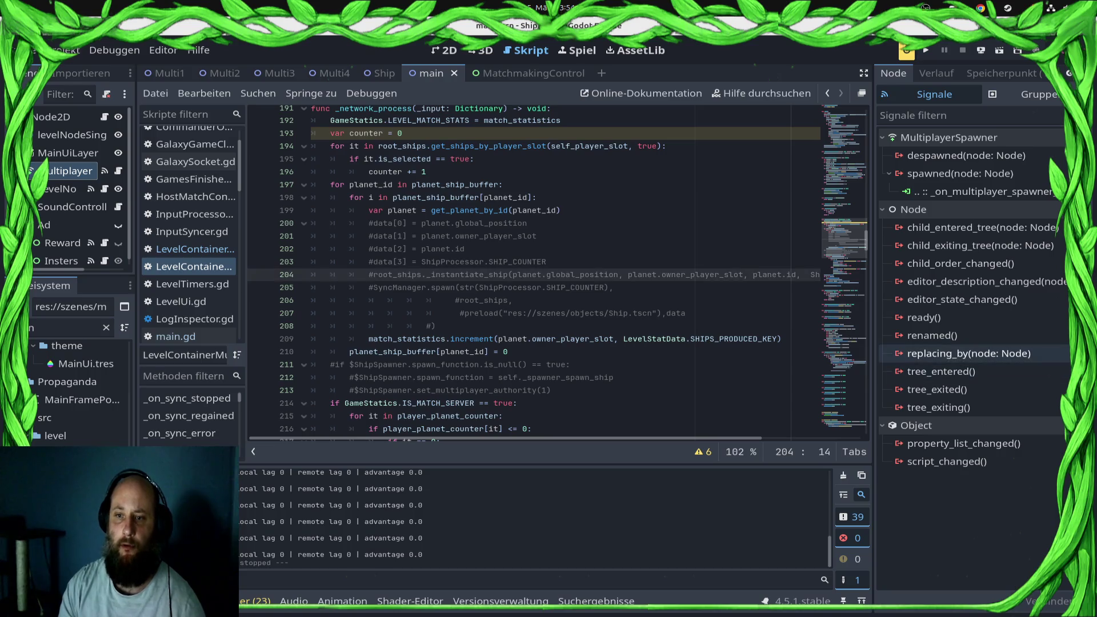
{"action": "key", "text": "ctrl+s"}
{"action": "left_click", "coordinate": [981, 51]}
- Launch a debug run, then start searching for a ranked match from the VS section
{"action": "left_click", "coordinate": [971, 88]}
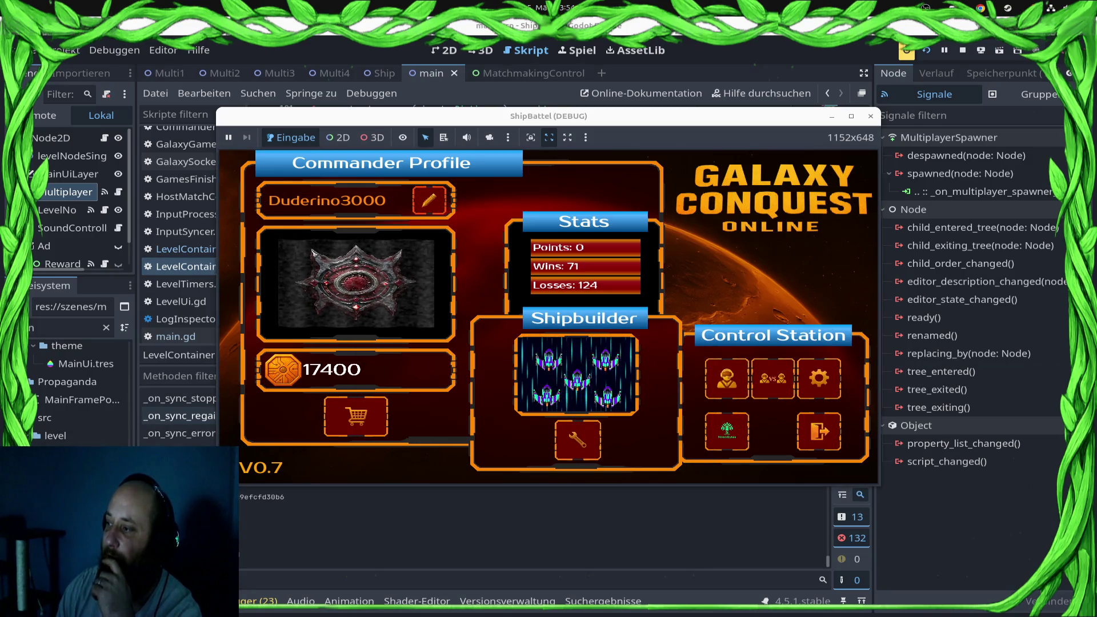
{"action": "left_click", "coordinate": [773, 378]}
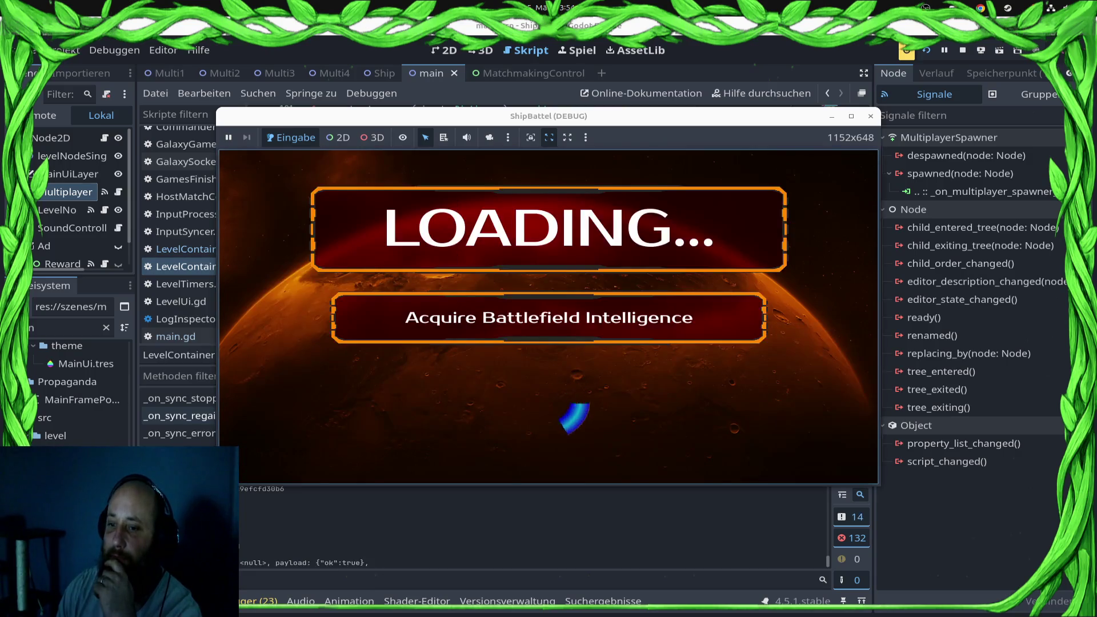
{"action": "left_click", "coordinate": [753, 365]}
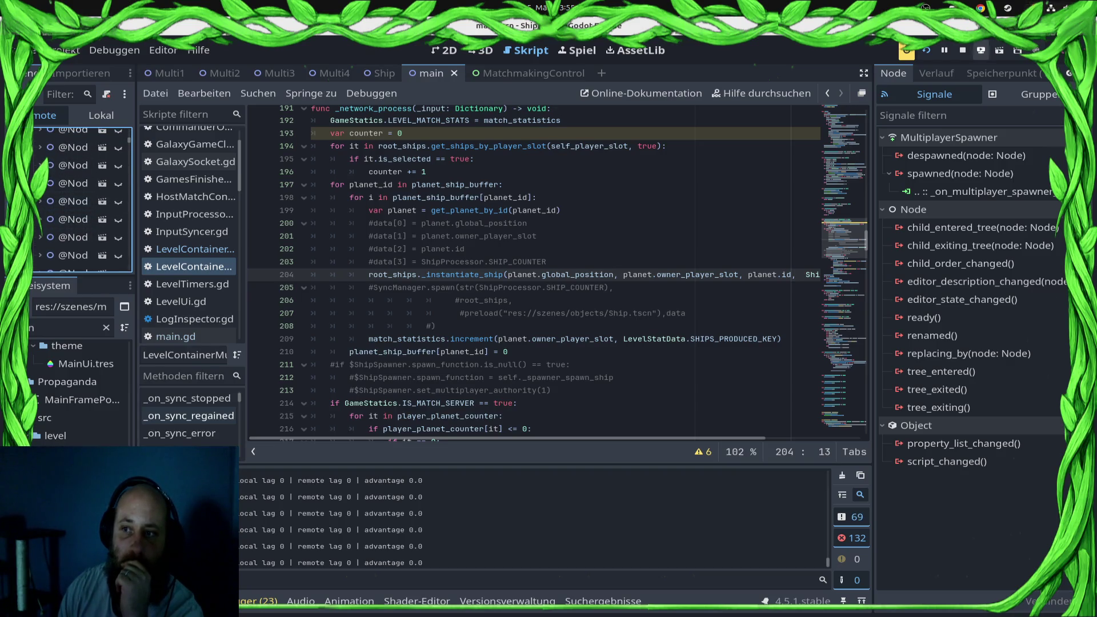
- Stop the running game and jump to the _instantiate_ship definition in ShipProcessor.gd
{"action": "key", "text": "F8"}
{"action": "scroll", "coordinate": [534, 273], "scroll_direction": "up", "scroll_amount": 1}
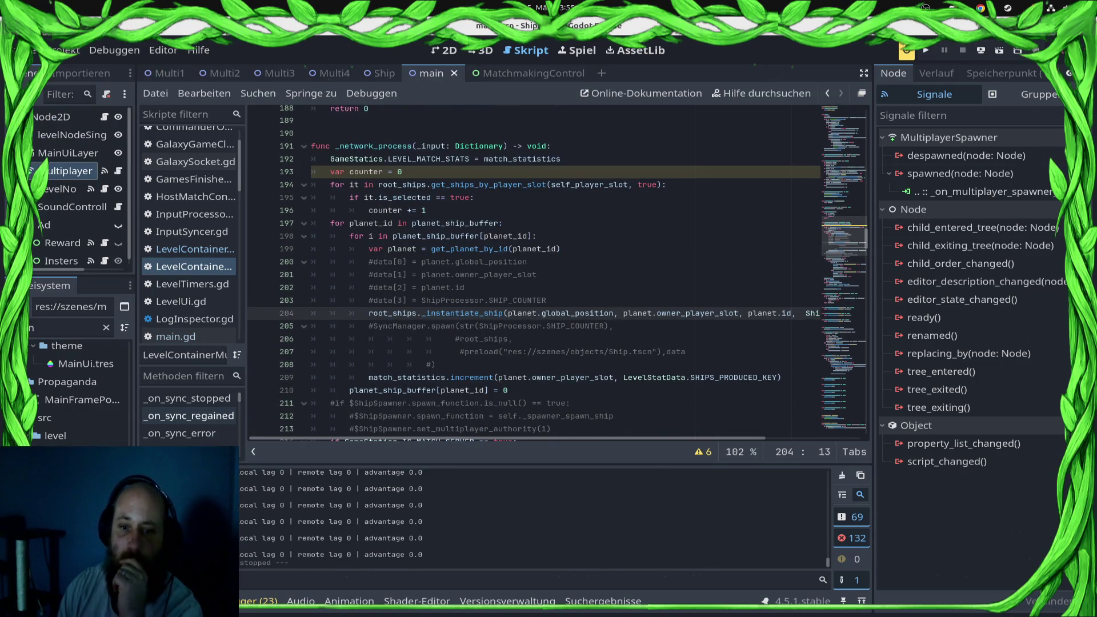
{"action": "left_click", "coordinate": [463, 313], "text": "ctrl"}
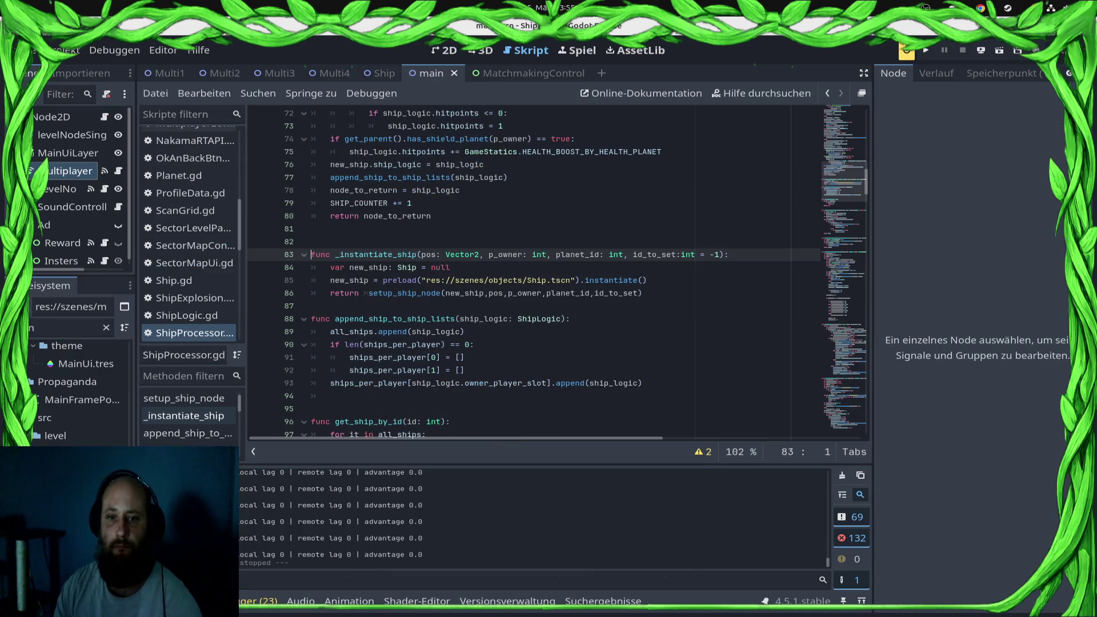
{"action": "scroll", "coordinate": [557, 272], "scroll_direction": "up", "scroll_amount": 2}
{"action": "scroll", "coordinate": [558, 272], "scroll_direction": "up", "scroll_amount": 9}
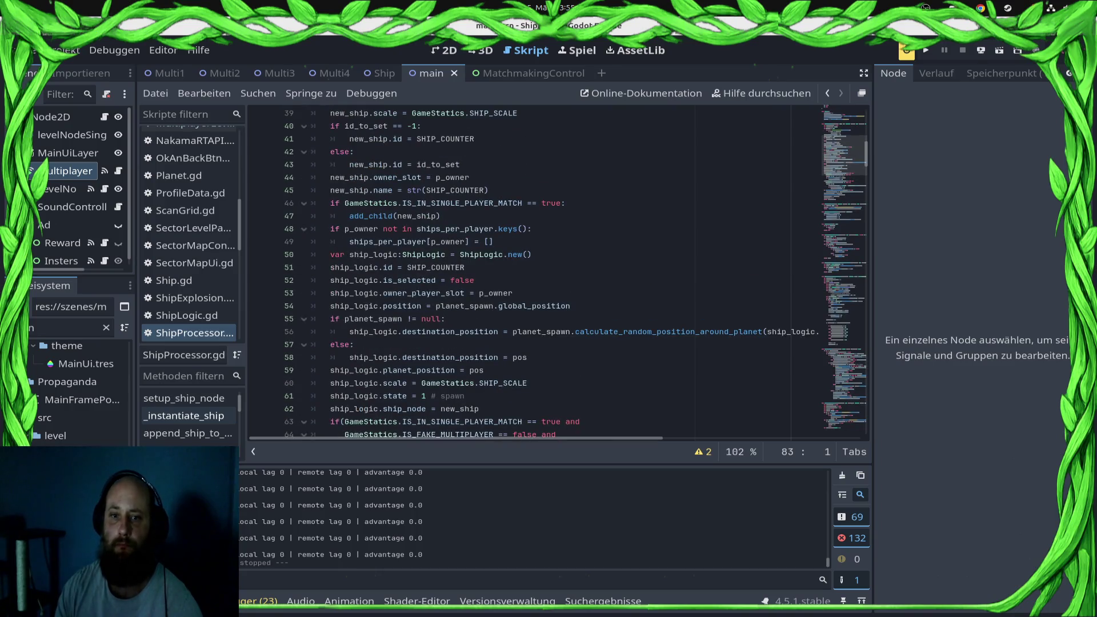
{"action": "scroll", "coordinate": [558, 271], "scroll_direction": "up", "scroll_amount": 1}
{"action": "scroll", "coordinate": [558, 272], "scroll_direction": "up", "scroll_amount": 3}
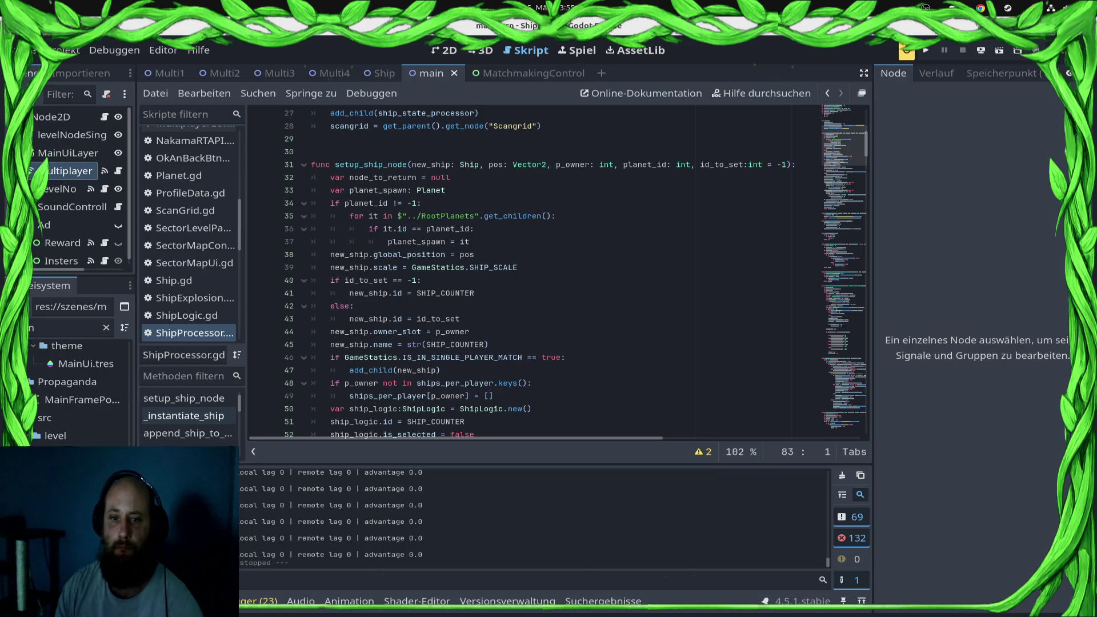
{"action": "scroll", "coordinate": [558, 272], "scroll_direction": "down", "scroll_amount": 4}
{"action": "scroll", "coordinate": [558, 271], "scroll_direction": "down", "scroll_amount": 10}
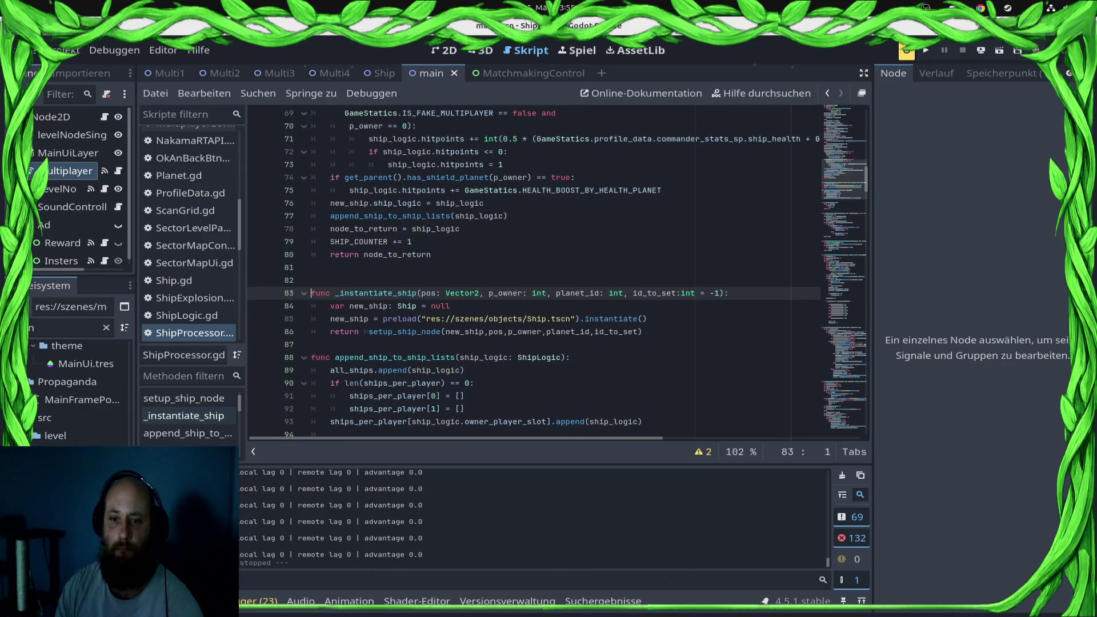
- In setup_ship_node, comment out the IS_IN_SINGLE_PLAYER_MATCH check so add_child always runs, and save
{"action": "left_click", "coordinate": [403, 332], "text": "ctrl"}
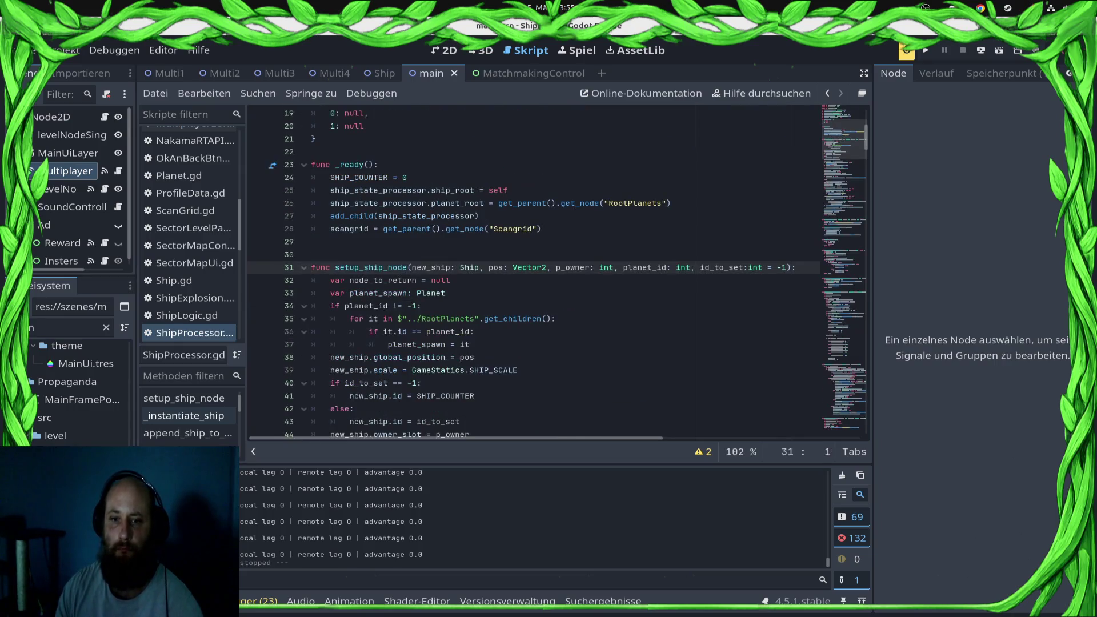
{"action": "scroll", "coordinate": [557, 271], "scroll_direction": "down", "scroll_amount": 4}
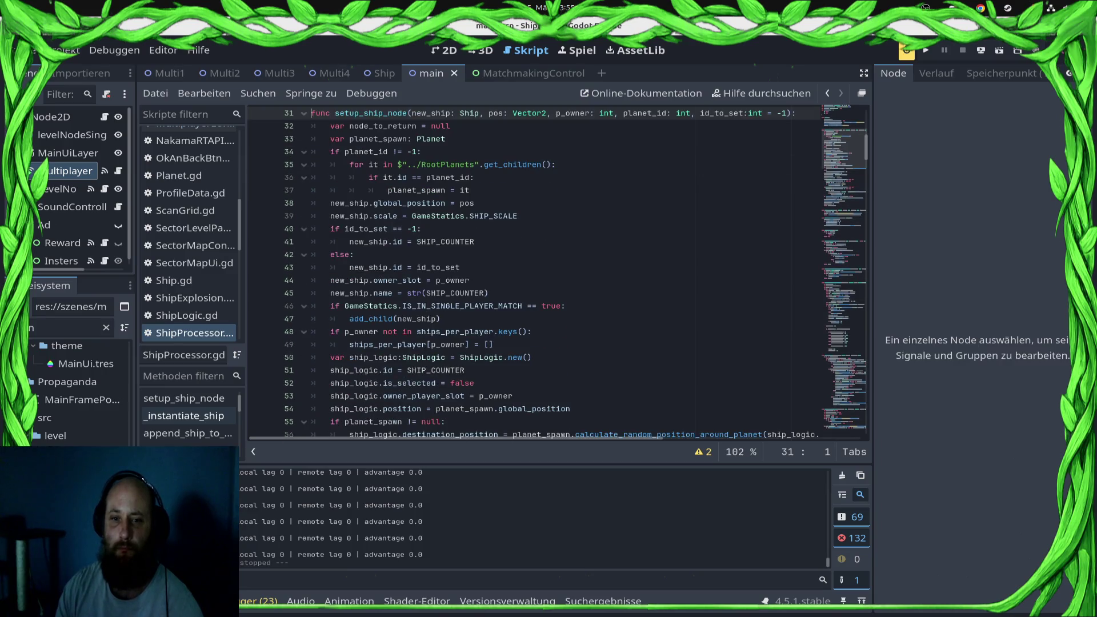
{"action": "left_click", "coordinate": [345, 305]}
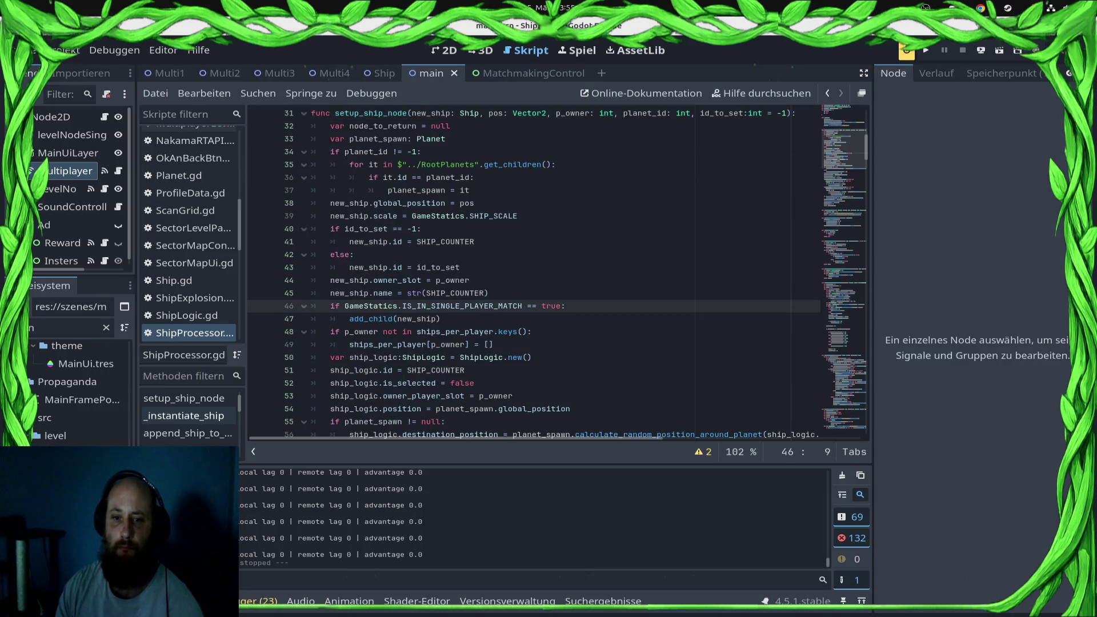
{"action": "key", "text": "Down"}
{"action": "key", "text": "shift+Tab"}
{"action": "key", "text": "Up"}
{"action": "key", "text": "ctrl+k"}
{"action": "key", "text": "ctrl+s"}
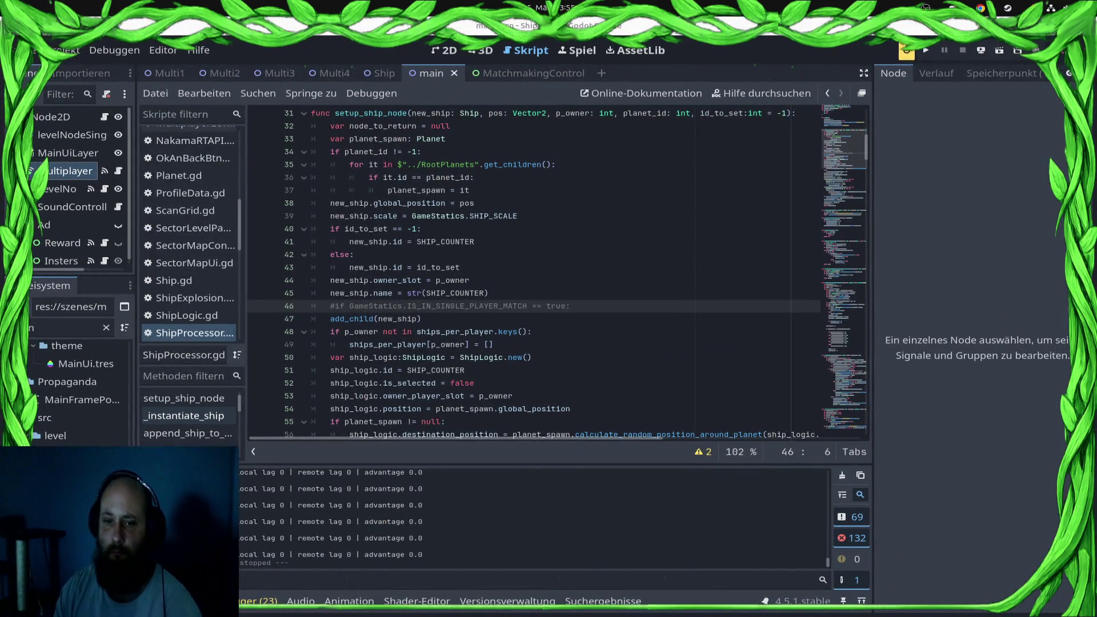
{"action": "left_click", "coordinate": [522, 306]}
{"action": "scroll", "coordinate": [537, 320], "scroll_direction": "down", "scroll_amount": 3}
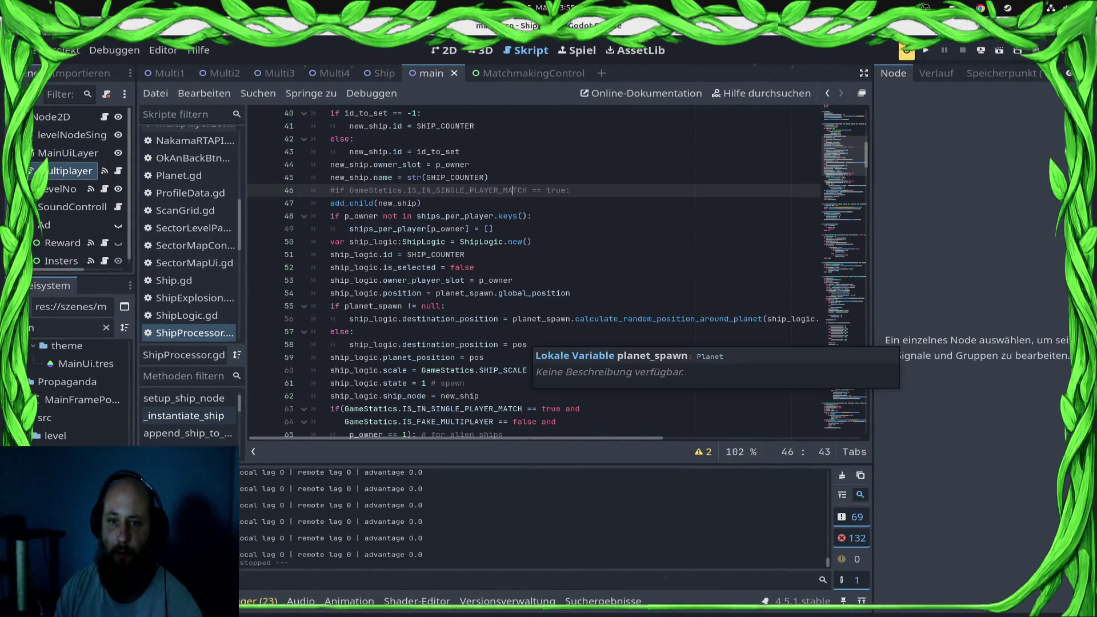
{"action": "key", "text": "ctrl+s"}
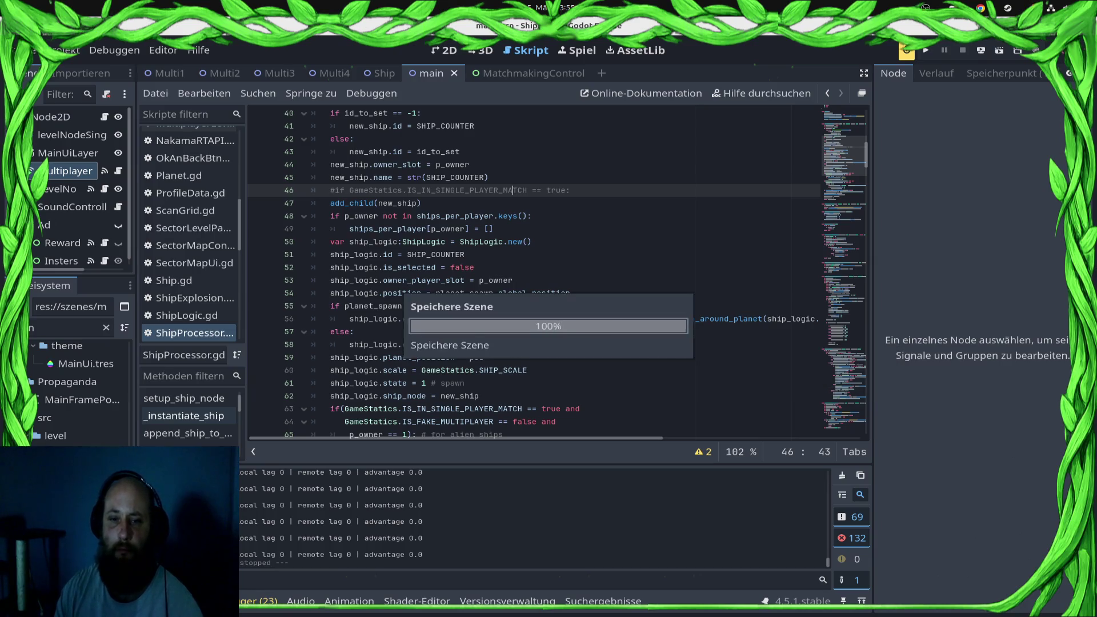
{"action": "scroll", "coordinate": [188, 226], "scroll_direction": "up", "scroll_amount": 10}
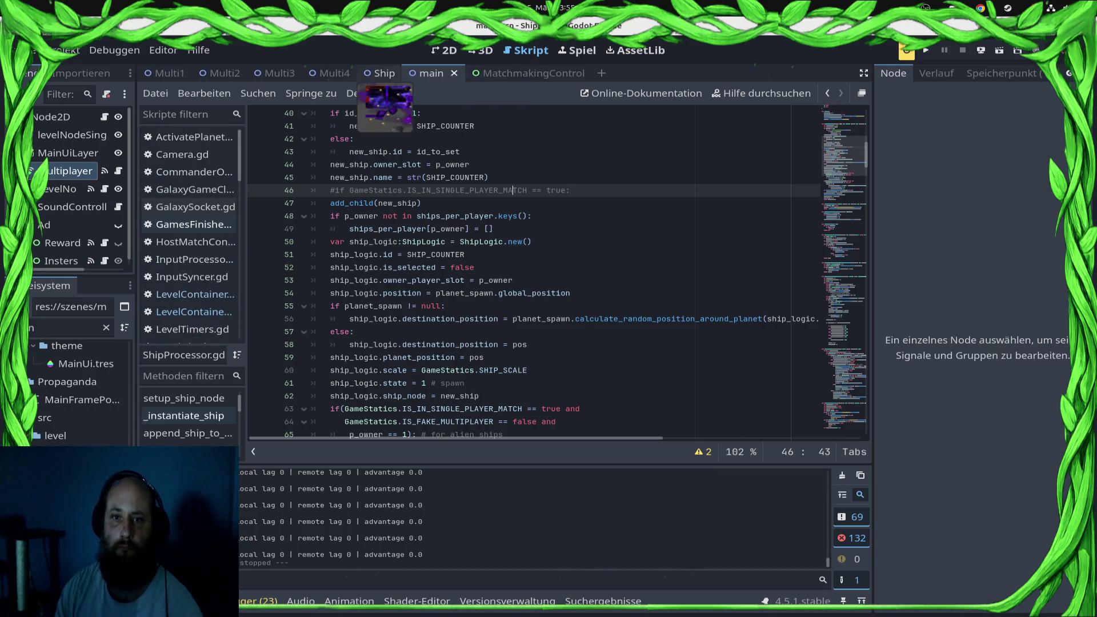
- In main.gd, copy the BLOCK_UNIT_SELECTION line 135 to line 156 with value false, and save
{"action": "key", "text": "alt+Left"}
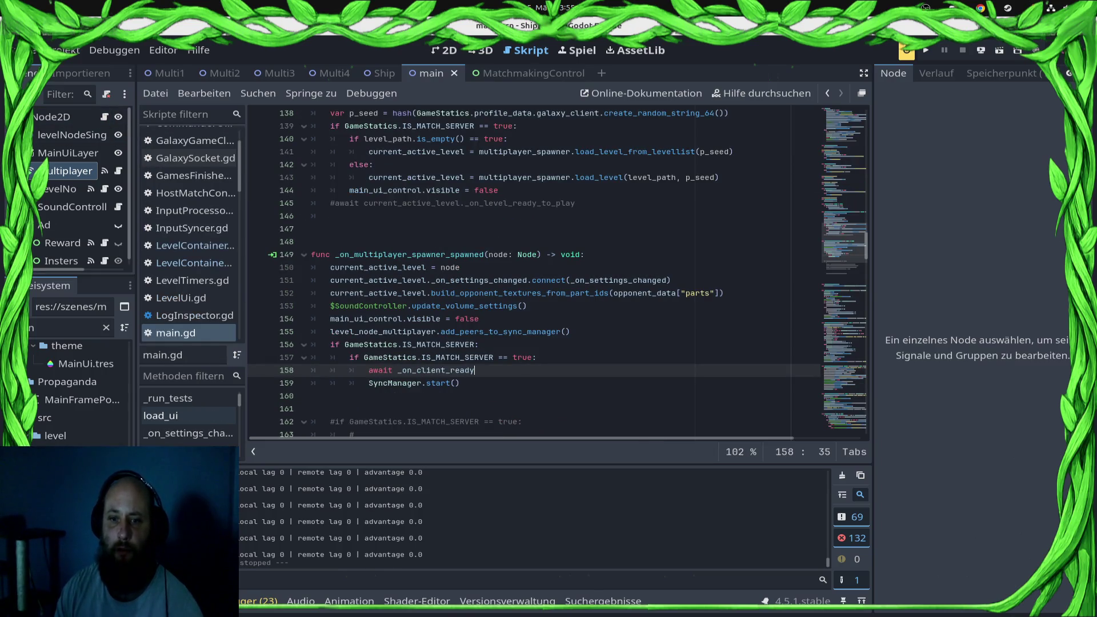
{"action": "scroll", "coordinate": [557, 273], "scroll_direction": "up", "scroll_amount": 5}
{"action": "left_click_drag", "start_coordinate": [518, 244], "coordinate": [330, 244]}
{"action": "key", "text": "ctrl+c"}
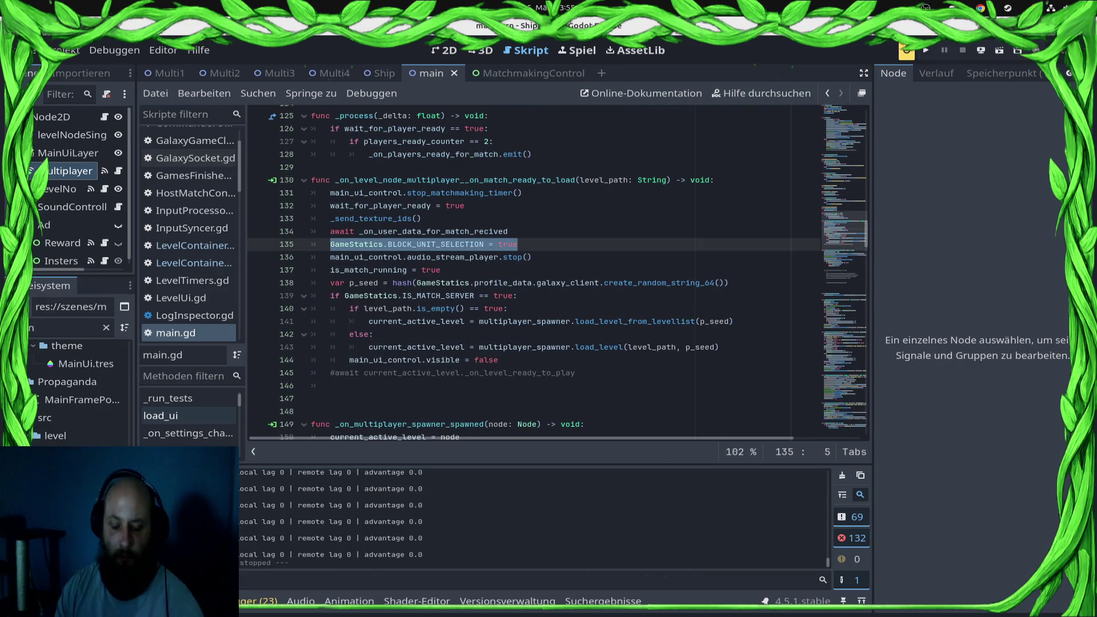
{"action": "scroll", "coordinate": [557, 272], "scroll_direction": "down", "scroll_amount": 4}
{"action": "scroll", "coordinate": [557, 273], "scroll_direction": "down", "scroll_amount": 4}
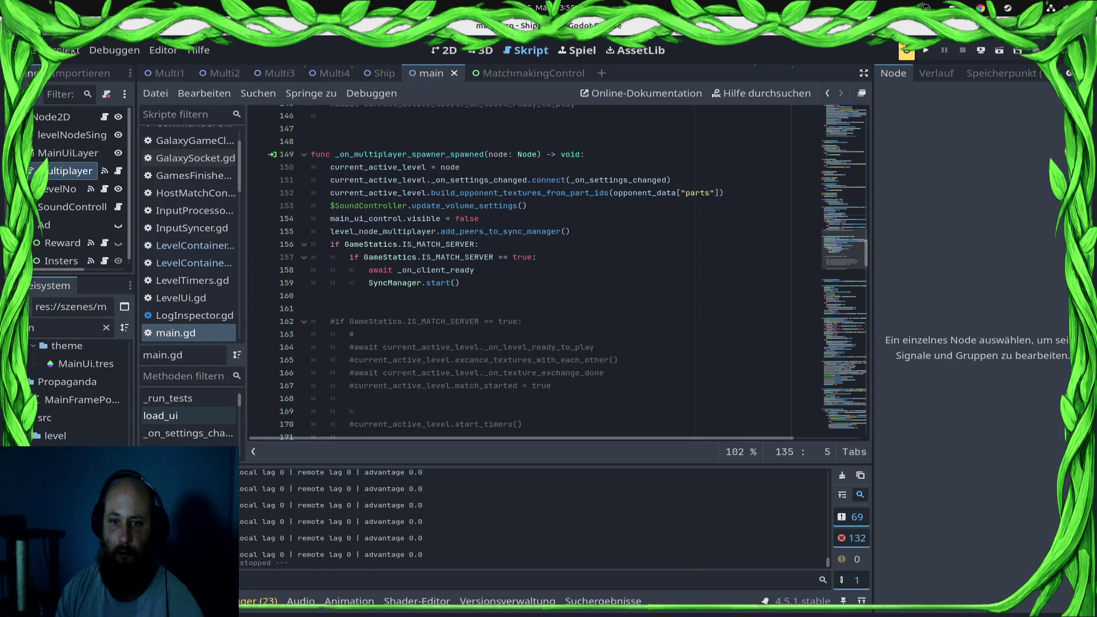
{"action": "left_click", "coordinate": [569, 232]}
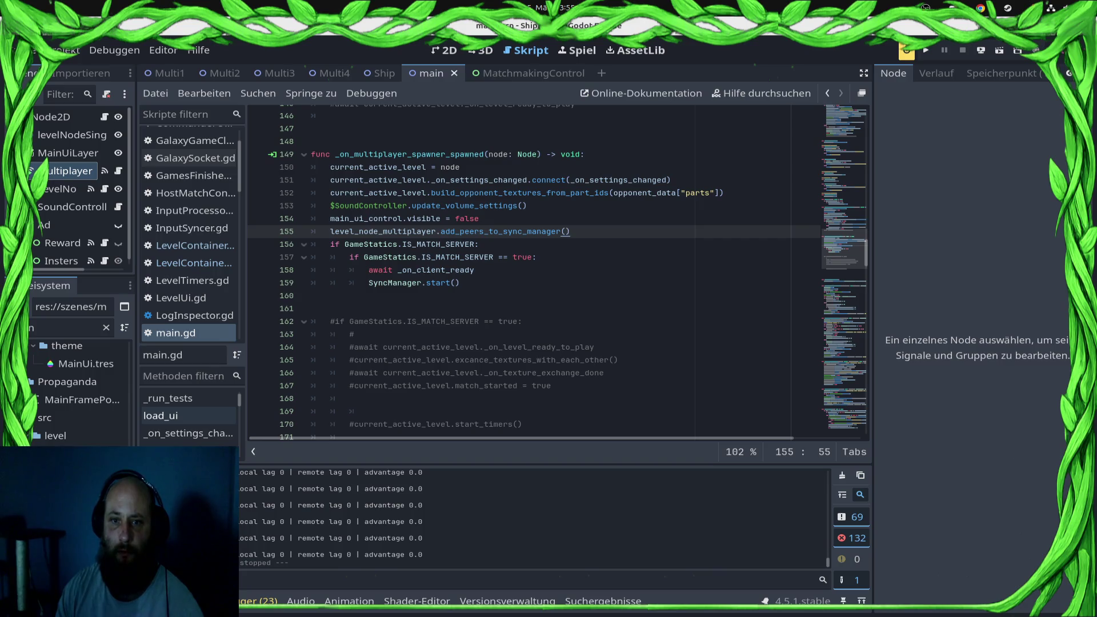
{"action": "key", "text": "Return"}
{"action": "scroll", "coordinate": [557, 272], "scroll_direction": "up", "scroll_amount": 5}
{"action": "scroll", "coordinate": [557, 273], "scroll_direction": "down", "scroll_amount": 4}
{"action": "key", "text": "ctrl+v"}
{"action": "key", "text": "BackSpace"}
{"action": "key", "text": "BackSpace"}
{"action": "key", "text": "BackSpace"}
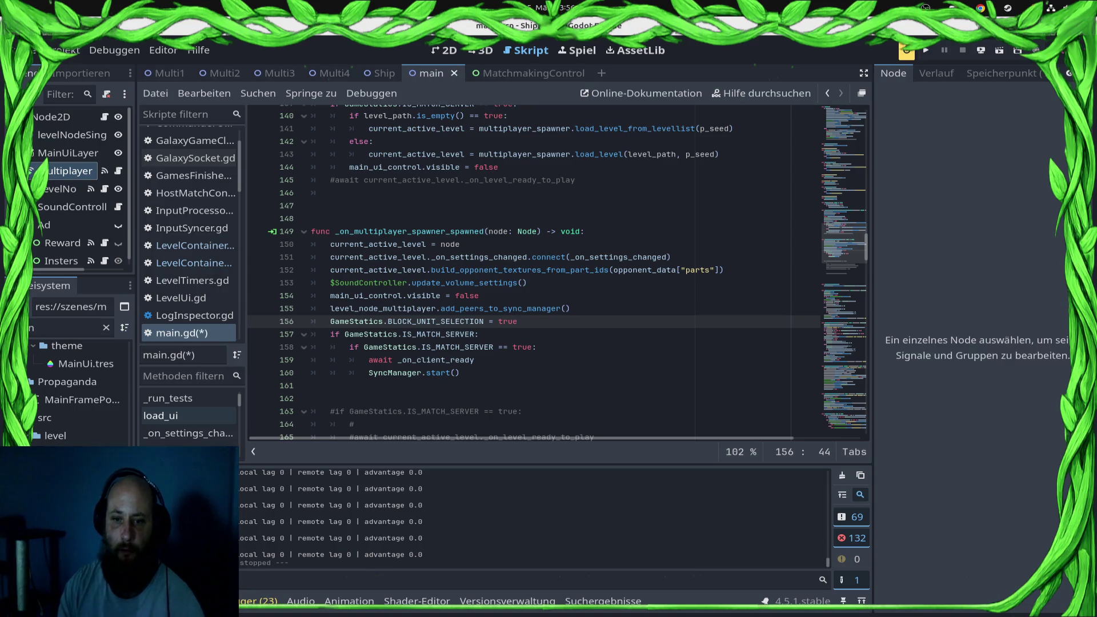
{"action": "type", "text": "fals"}
{"action": "key", "text": "ctrl+s"}
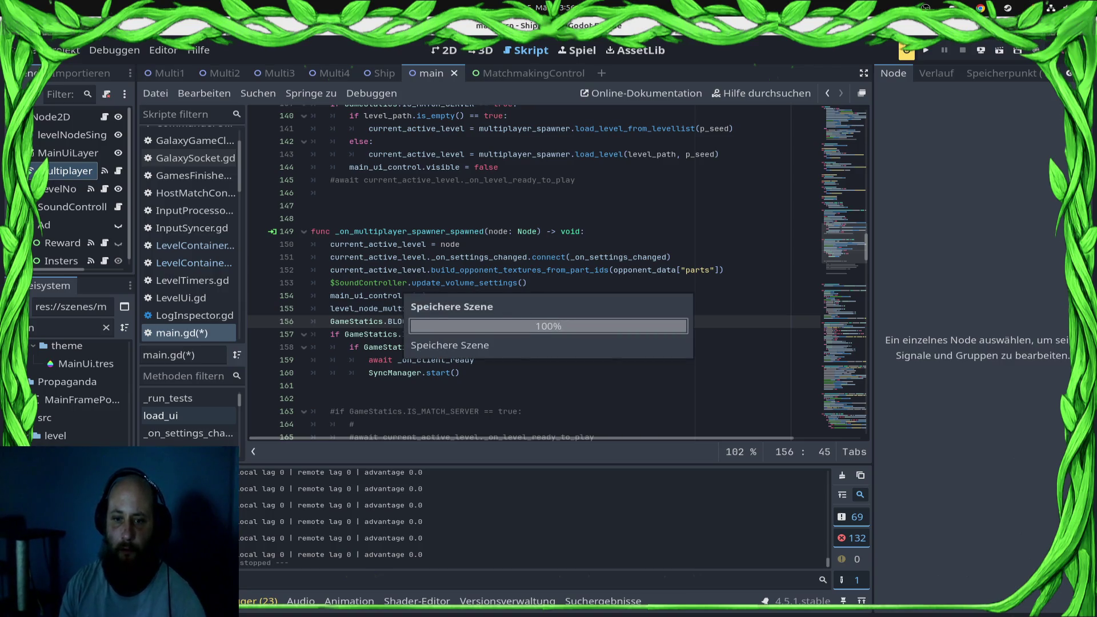
- Delete the await _on_client_ready line and the inner IS_MATCH_SERVER == true check
{"action": "key", "text": "Down"}
{"action": "key", "text": "Down"}
{"action": "key", "text": "Down"}
{"action": "key", "text": "Up"}
{"action": "key", "text": "shift+Home"}
{"action": "key", "text": "BackSpace"}
{"action": "key", "text": "shift+Home"}
{"action": "key", "text": "ctrl+shift+k"}
{"action": "key", "text": "shift+Up"}
{"action": "key", "text": "shift+Up"}
{"action": "key", "text": "shift+End"}
{"action": "key", "text": "shift+Down"}
{"action": "key", "text": "shift+Home"}
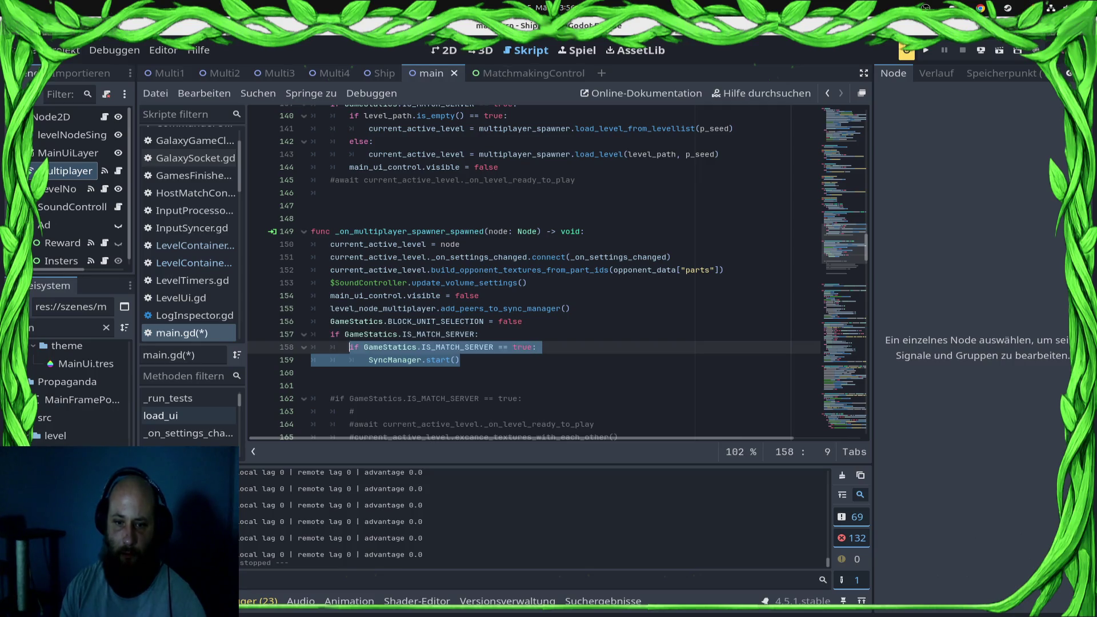
{"action": "key", "text": "Left"}
{"action": "key", "text": "shift+End"}
{"action": "key", "text": "BackSpace"}
{"action": "key", "text": "shift+Home"}
{"action": "key", "text": "BackSpace"}
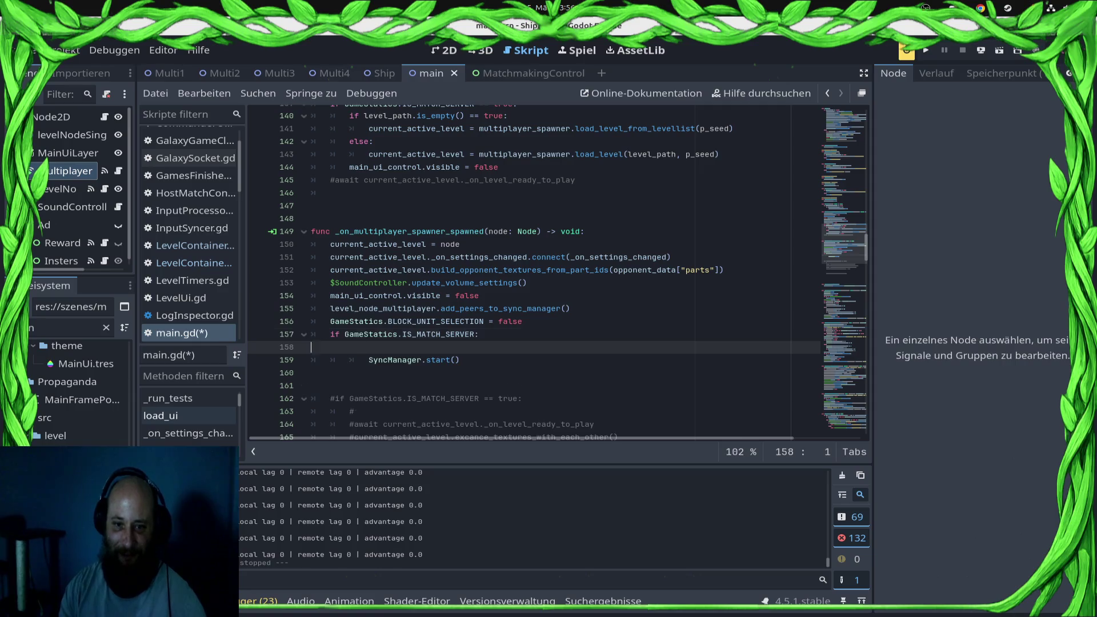
- Remove the remaining server check and SyncManager.start() lines plus the leftover empty line
{"action": "key", "text": "Delete"}
{"action": "key", "text": "End"}
{"action": "key", "text": "shift+Home"}
{"action": "key", "text": "BackSpace"}
{"action": "key", "text": "Up"}
{"action": "key", "text": "End"}
{"action": "key", "text": "shift+Home"}
{"action": "key", "text": "BackSpace"}
{"action": "key", "text": "BackSpace"}
{"action": "key", "text": "BackSpace"}
{"action": "key", "text": "Down"}
{"action": "key", "text": "shift+Home"}
{"action": "key", "text": "BackSpace"}
{"action": "key", "text": "BackSpace"}
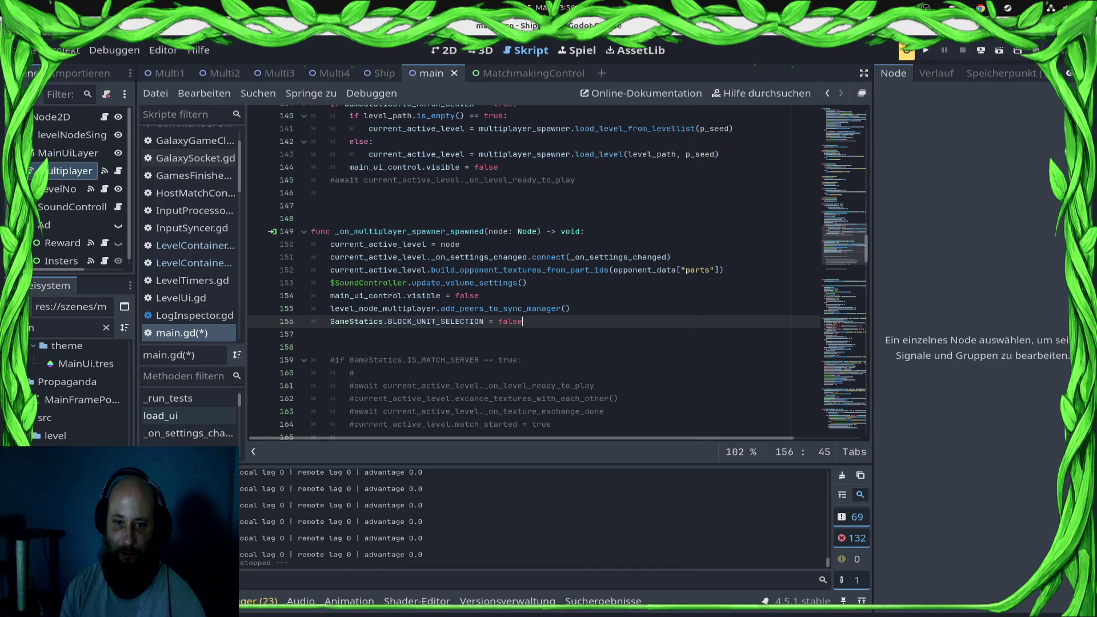
{"action": "key", "text": "Down"}
{"action": "key", "text": "Down"}
- Delete the commented-out block below the handler and save main.gd
{"action": "key", "text": "shift+Down"}
{"action": "key", "text": "shift+Down"}
{"action": "key", "text": "shift+Down"}
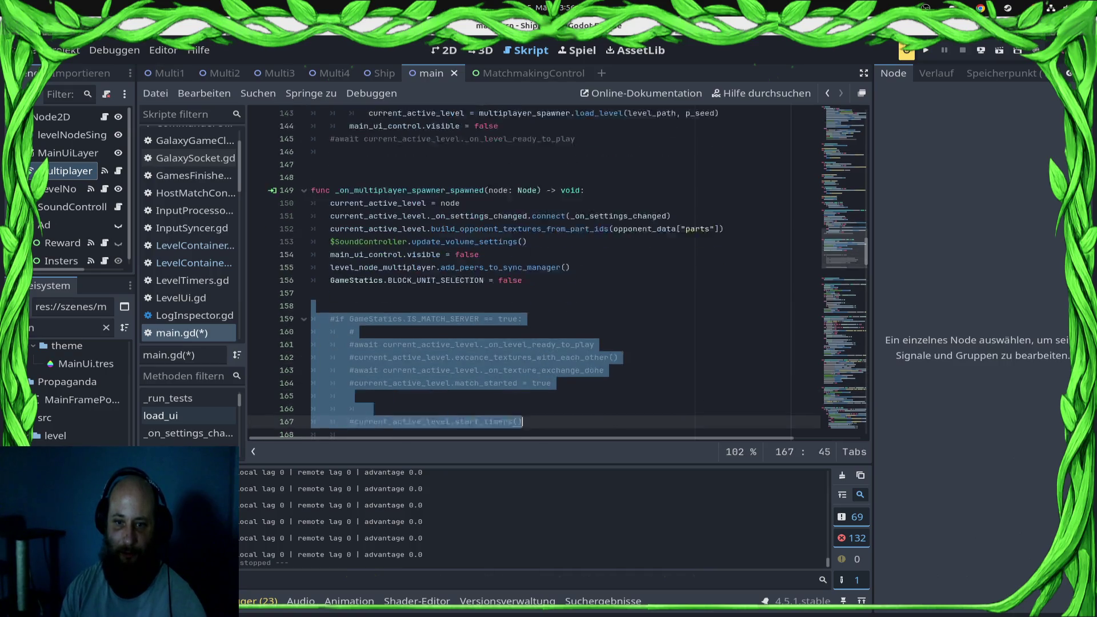
{"action": "key", "text": "shift+End"}
{"action": "key", "text": "shift+Up"}
{"action": "key", "text": "shift+Up"}
{"action": "key", "text": "shift+Up"}
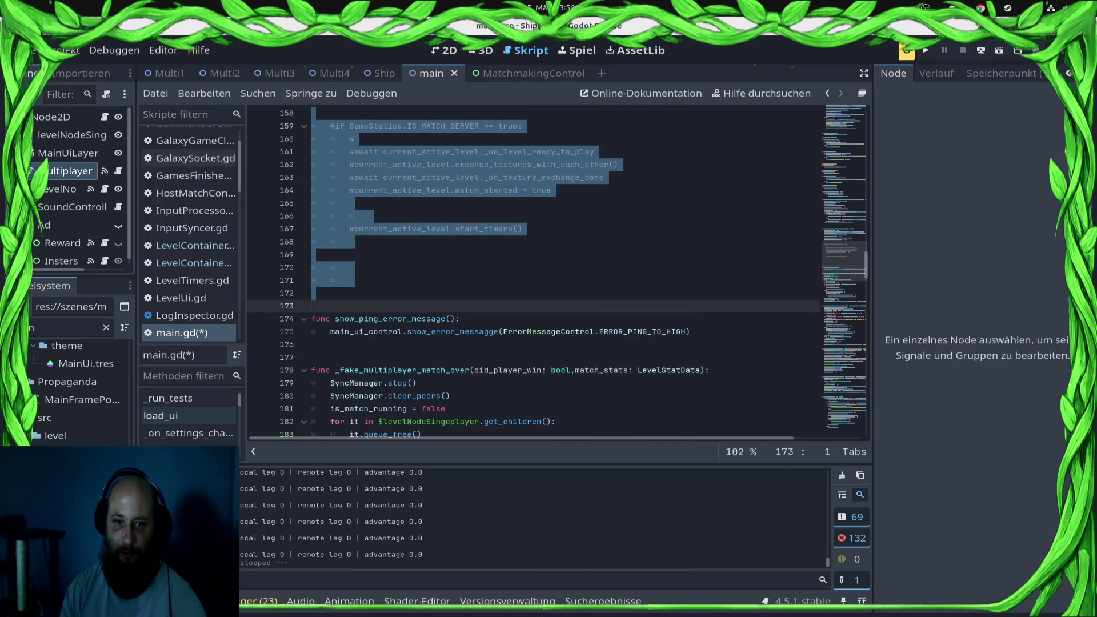
{"action": "key", "text": "BackSpace"}
{"action": "key", "text": "ctrl+s"}
{"action": "key", "text": "Up"}
{"action": "key", "text": "Up"}
{"action": "key", "text": "Up"}
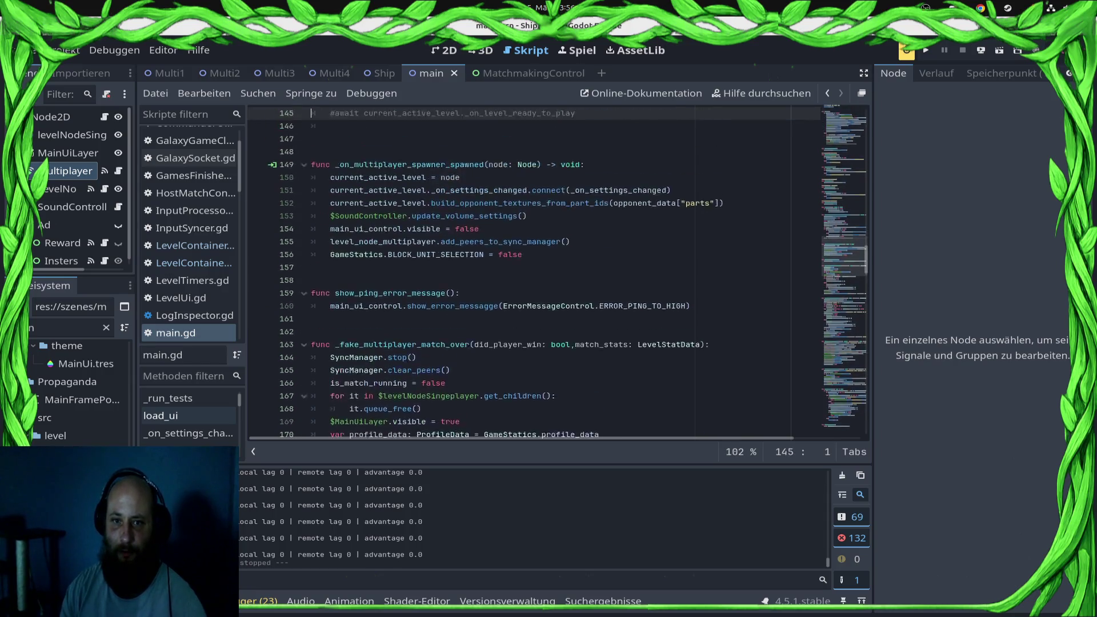
{"action": "key", "text": "Up"}
{"action": "key", "text": "Up"}
{"action": "key", "text": "Up"}
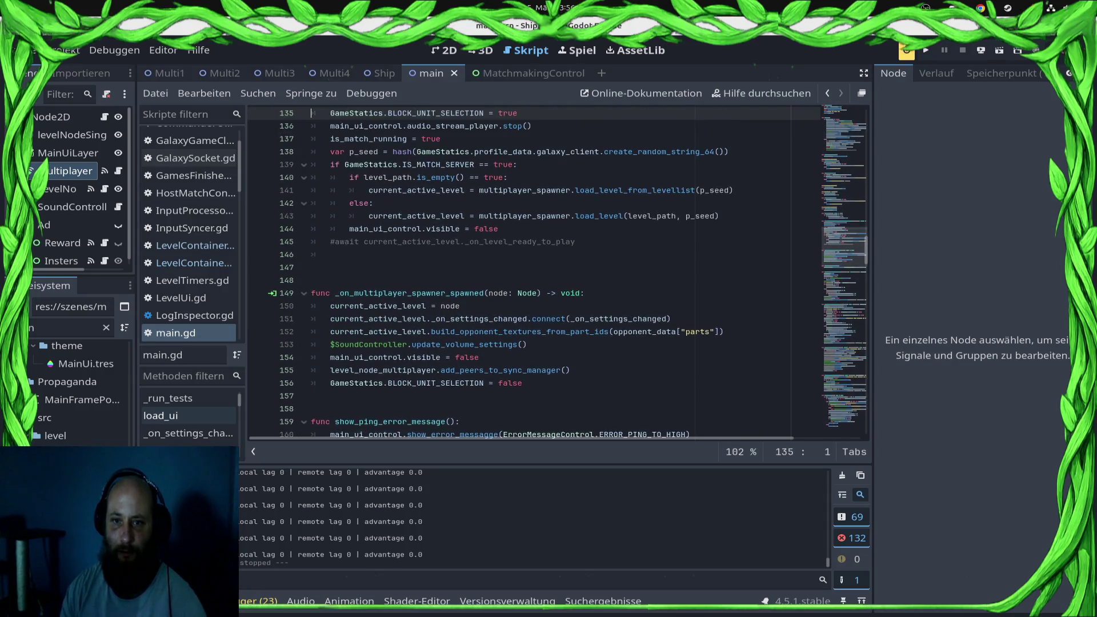
{"action": "key", "text": "Down"}
{"action": "key", "text": "Down"}
{"action": "key", "text": "Down"}
{"action": "key", "text": "Down"}
{"action": "key", "text": "Up"}
{"action": "key", "text": "End"}
{"action": "key", "text": "Return"}
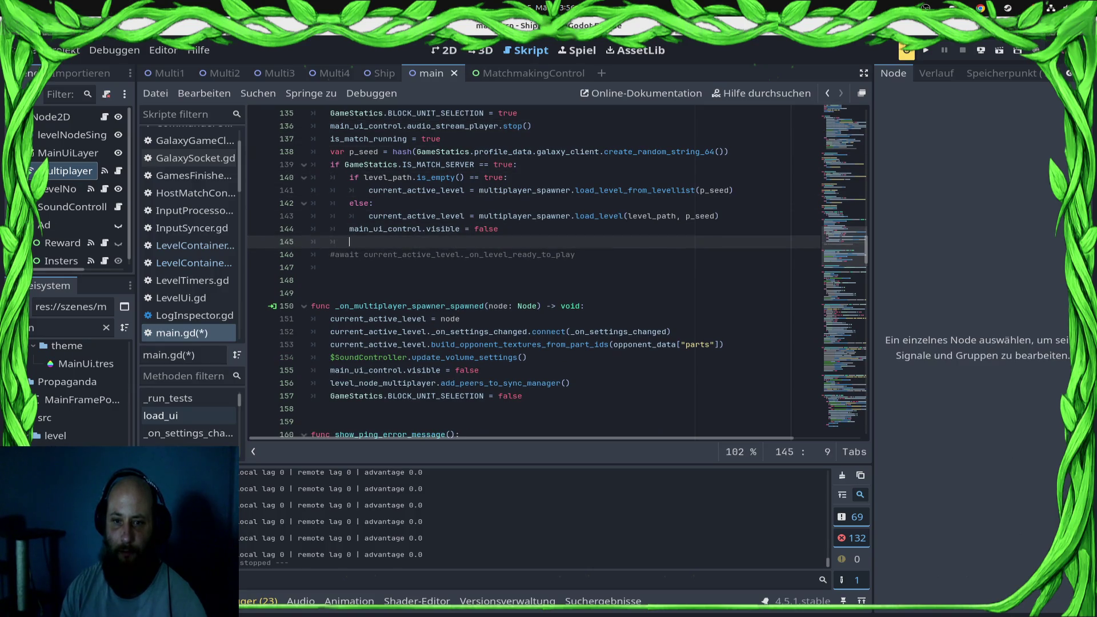
{"action": "key", "text": "Down"}
{"action": "key", "text": "Down"}
{"action": "key", "text": "Down"}
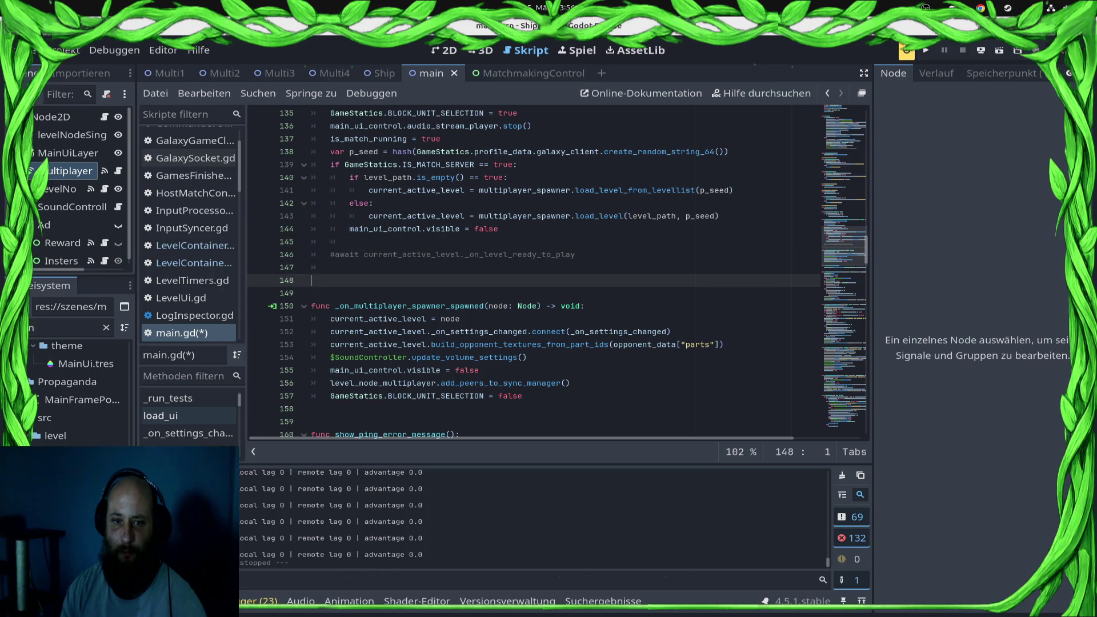
{"action": "key", "text": "Return"}
{"action": "key", "text": "Return"}
{"action": "key", "text": "Up"}
{"action": "key", "text": "Up"}
{"action": "key", "text": "Up"}
{"action": "key", "text": "Down"}
{"action": "key", "text": "Down"}
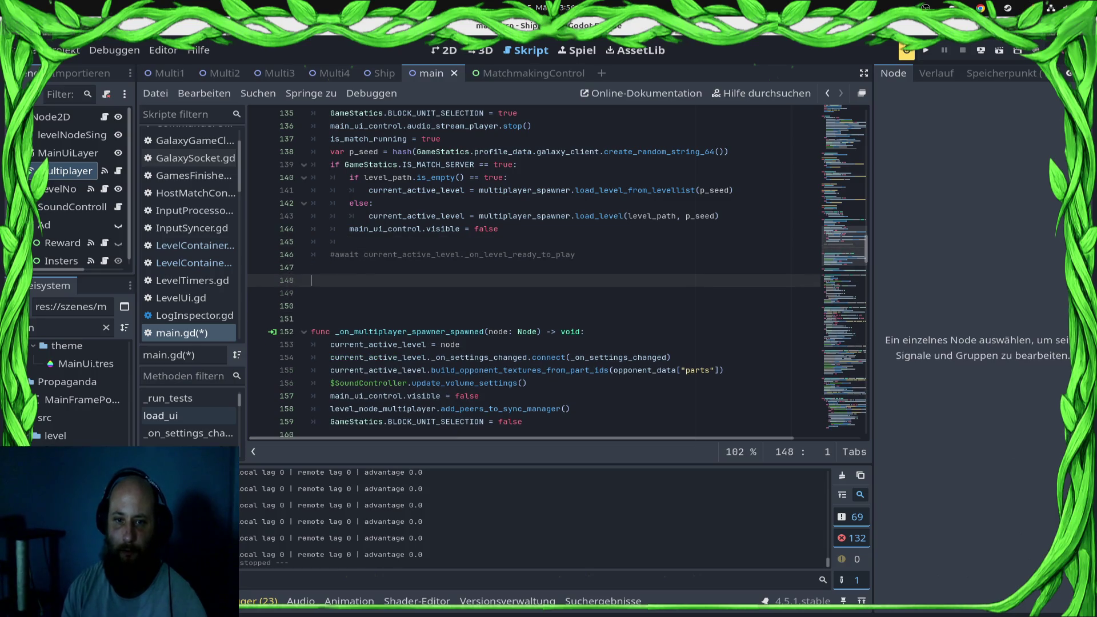
{"action": "type", "text": "fu"}
{"action": "type", "text": "nc #"}
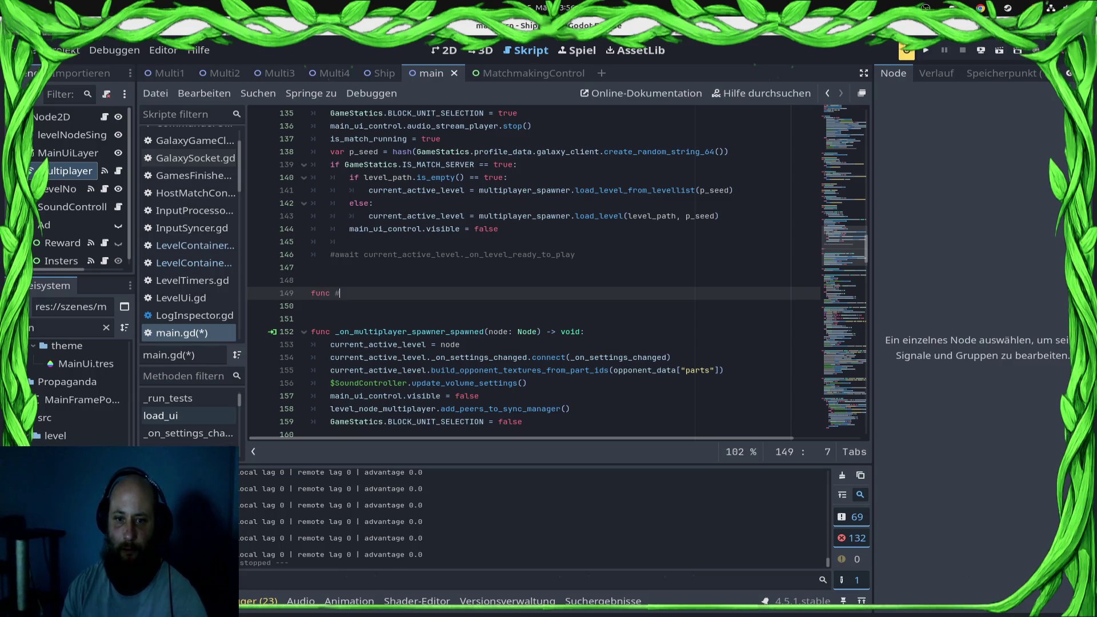
{"action": "type", "text": "@rpc"}
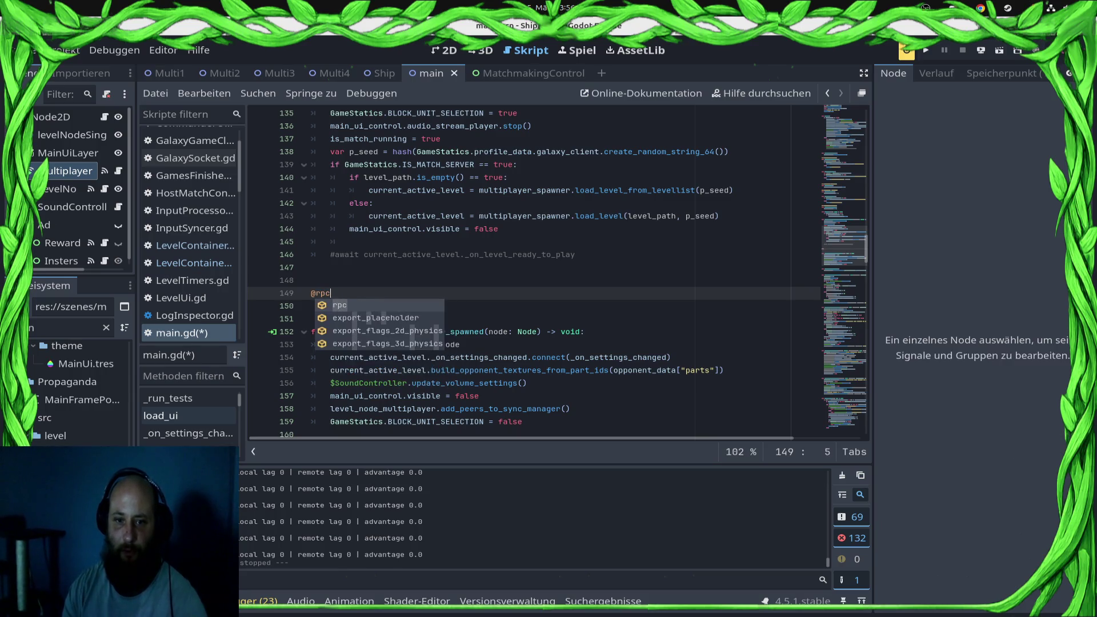
{"action": "key", "text": "Return"}
{"action": "key", "text": "Return"}
{"action": "type", "text": ",\"rel"}
{"action": "key", "text": "Return"}
{"action": "type", "text": ")"}
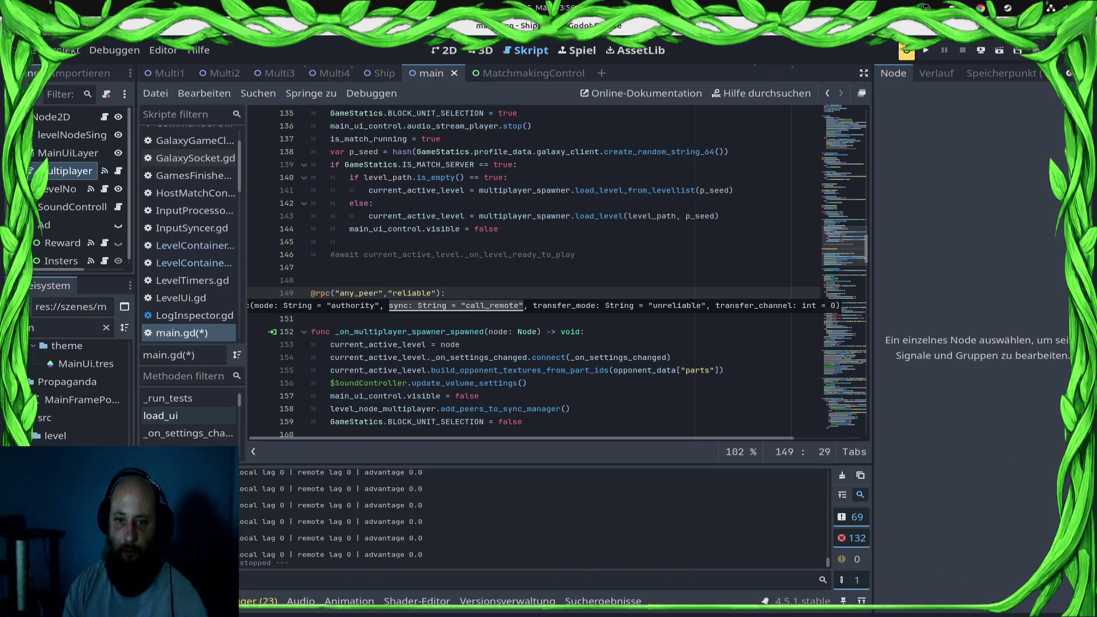
{"action": "key", "text": "Return"}
{"action": "type", "text": "func "}
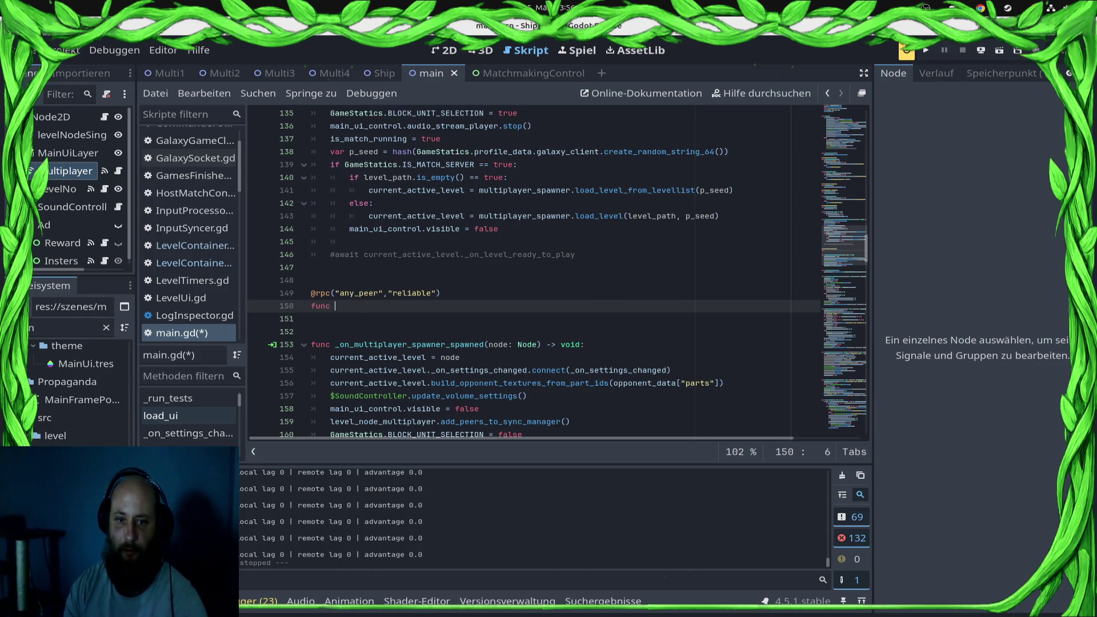
{"action": "type", "text": "cclinet_is"}
{"action": "type", "text": ":"}
{"action": "key", "text": "Return"}
{"action": "key", "text": "ctrl+s"}
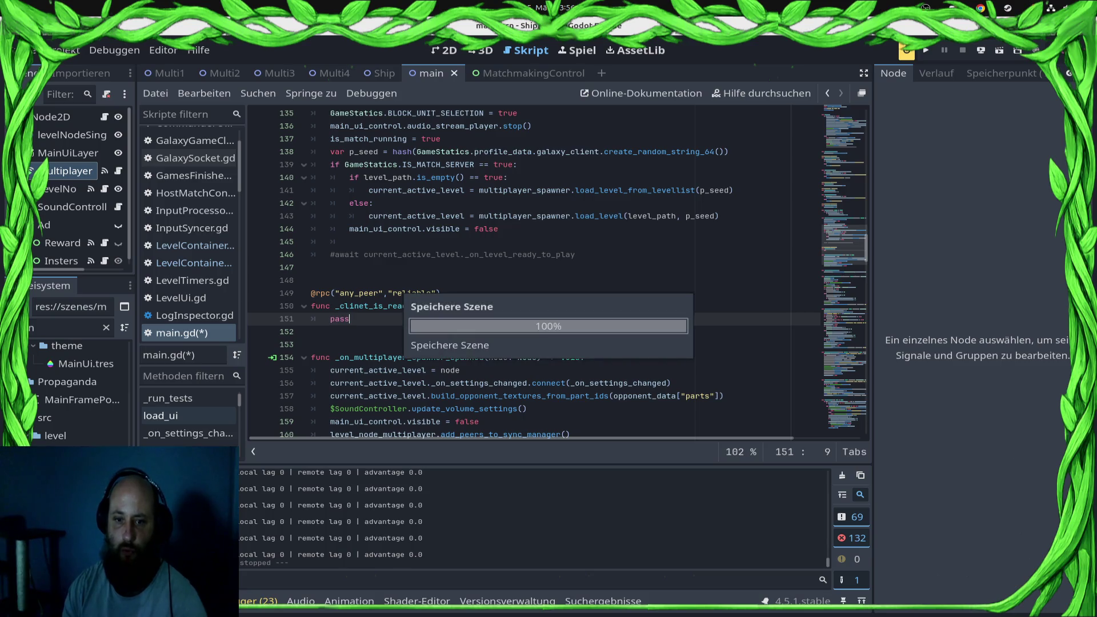
- Call rpc_id(1, "_client_is_ready") inside the spawner-spawned handler and save
{"action": "key", "text": "Down"}
{"action": "key", "text": "Down"}
{"action": "key", "text": "Down"}
{"action": "key", "text": "Down"}
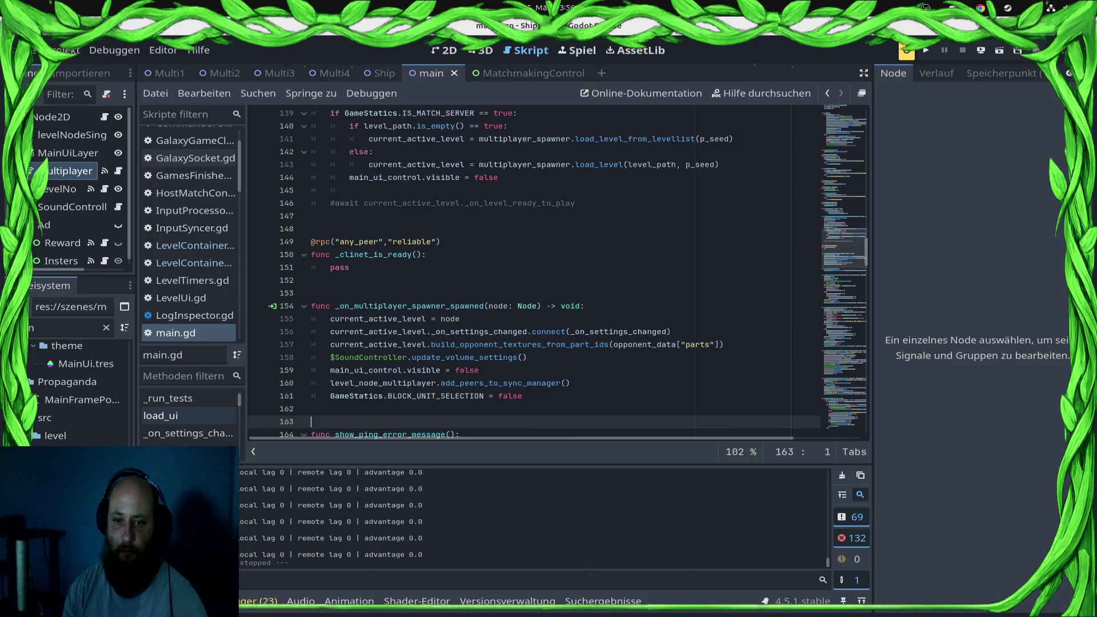
{"action": "type", "text": "rpc_id"}
{"action": "key", "text": "Return"}
{"action": "type", "text": "1, \"_cl"}
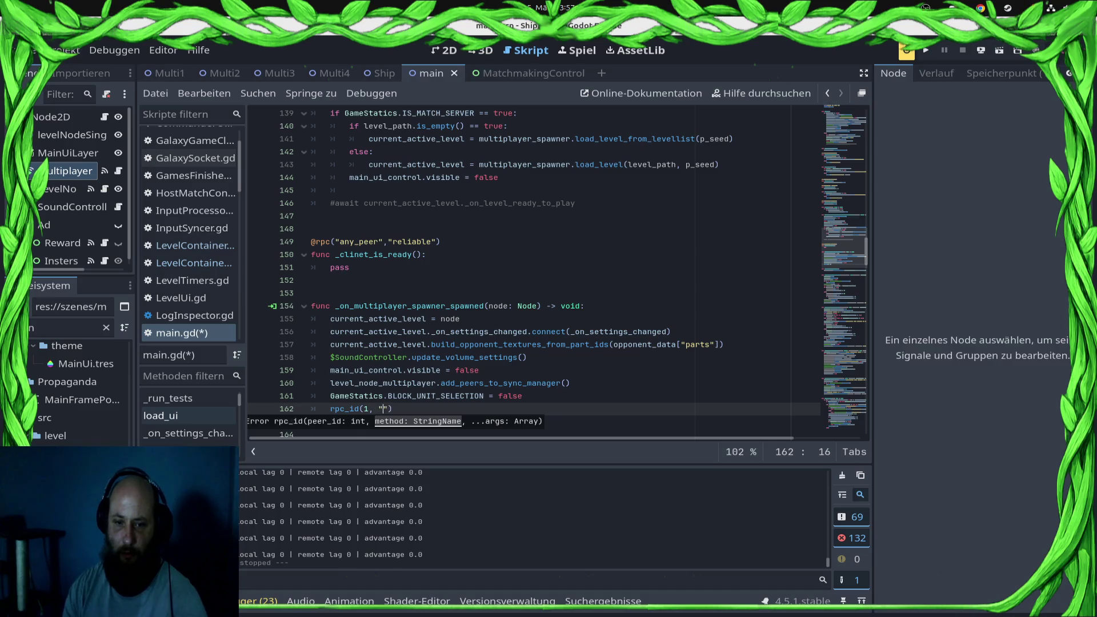
{"action": "type", "text": "ient_i"}
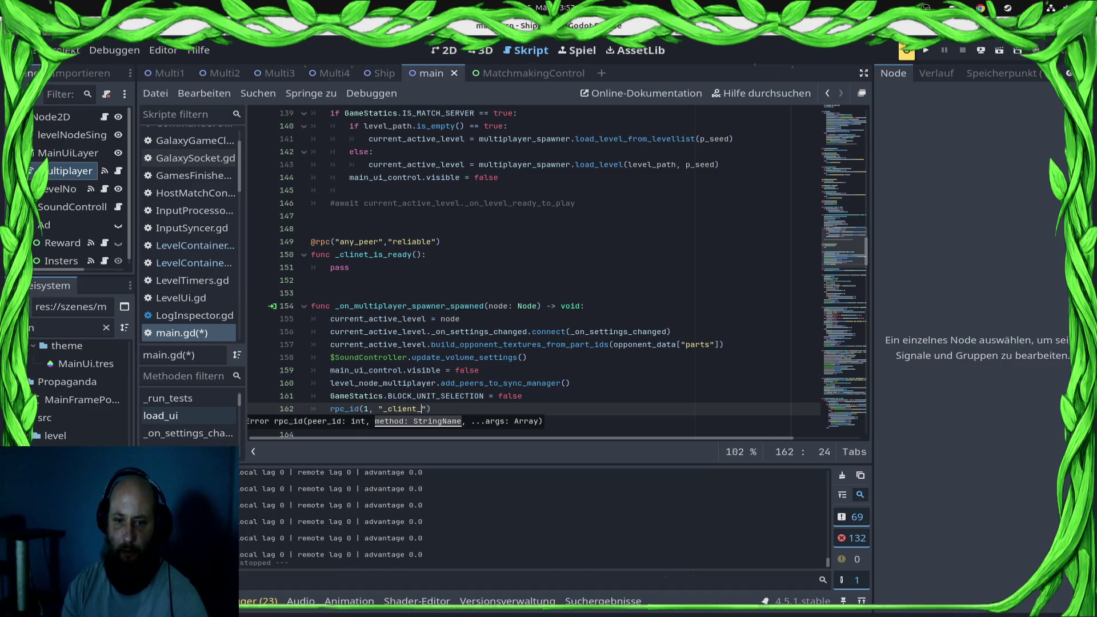
{"action": "type", "text": "s_r"}
{"action": "key", "text": "ctrl+s"}
- Replace pass with SyncManager.start() indented under 'if GameStatics.IS_MATCH_SERVER == true:' and save
{"action": "key", "text": "Up"}
{"action": "key", "text": "Up"}
{"action": "key", "text": "Up"}
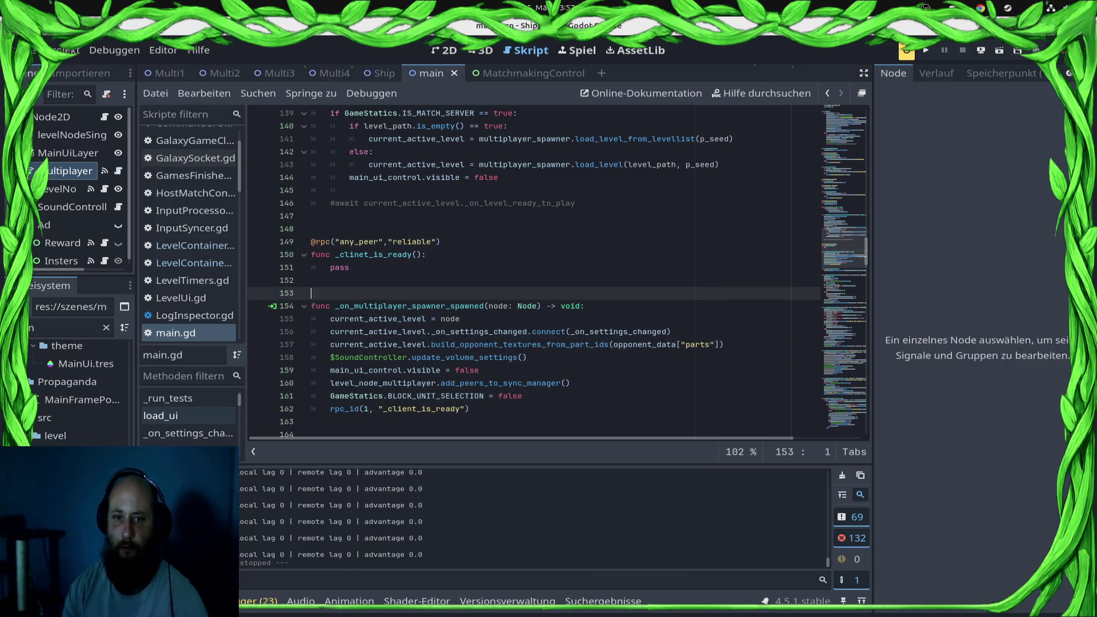
{"action": "key", "text": "Up"}
{"action": "key", "text": "Up"}
{"action": "key", "text": "shift+End"}
{"action": "type", "text": "SyncManager.start()"}
{"action": "key", "text": "Up"}
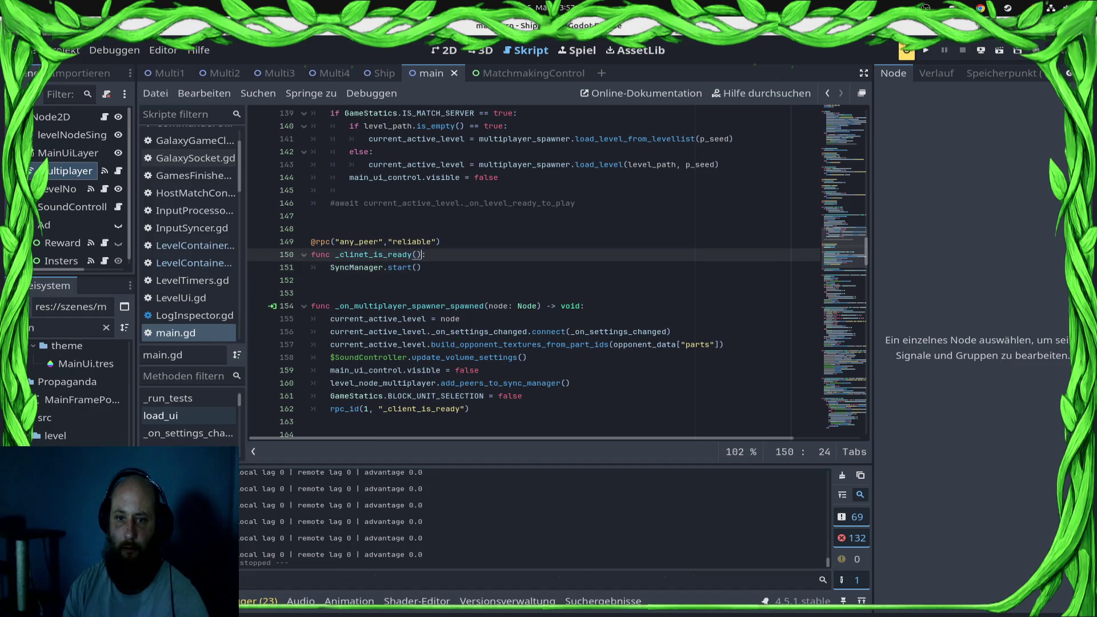
{"action": "key", "text": "Return"}
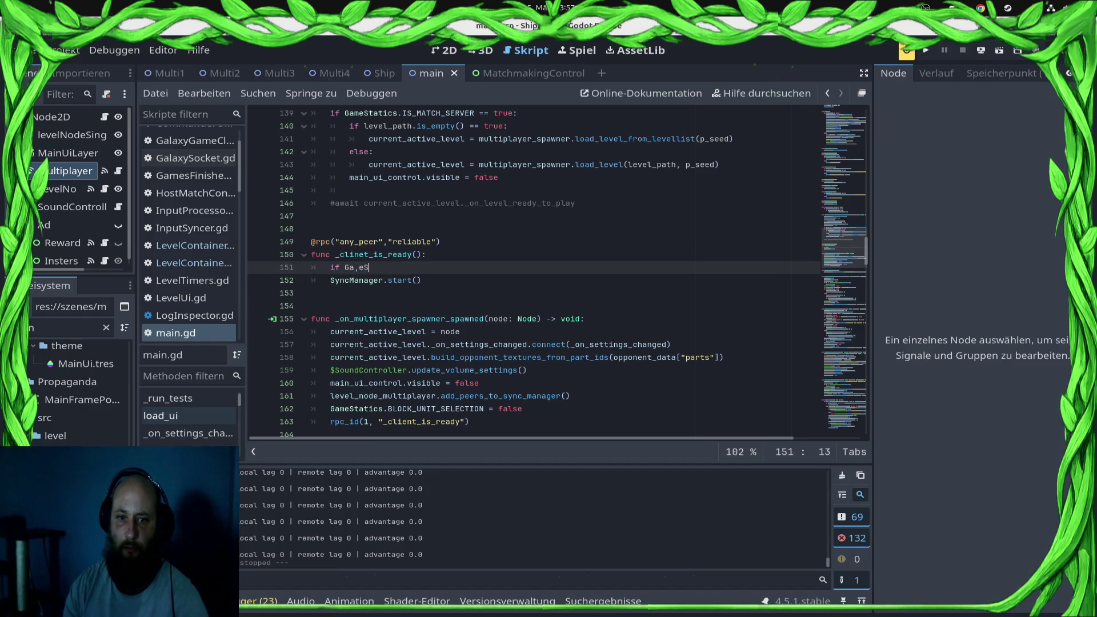
{"action": "type", "text": "if GameStatics.IS"}
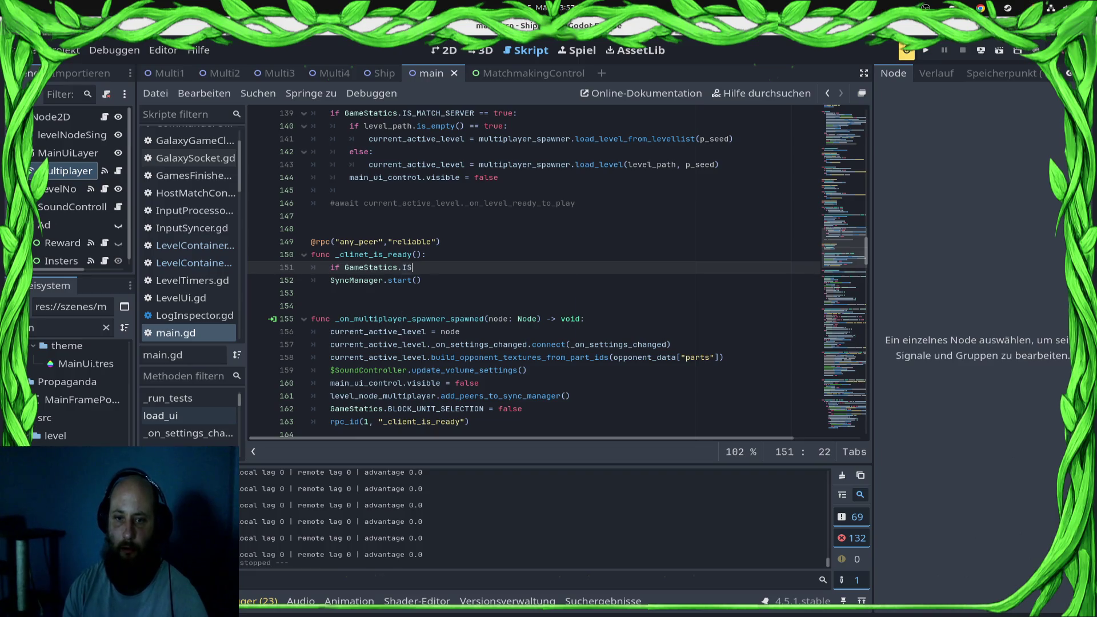
{"action": "type", "text": "_MA"}
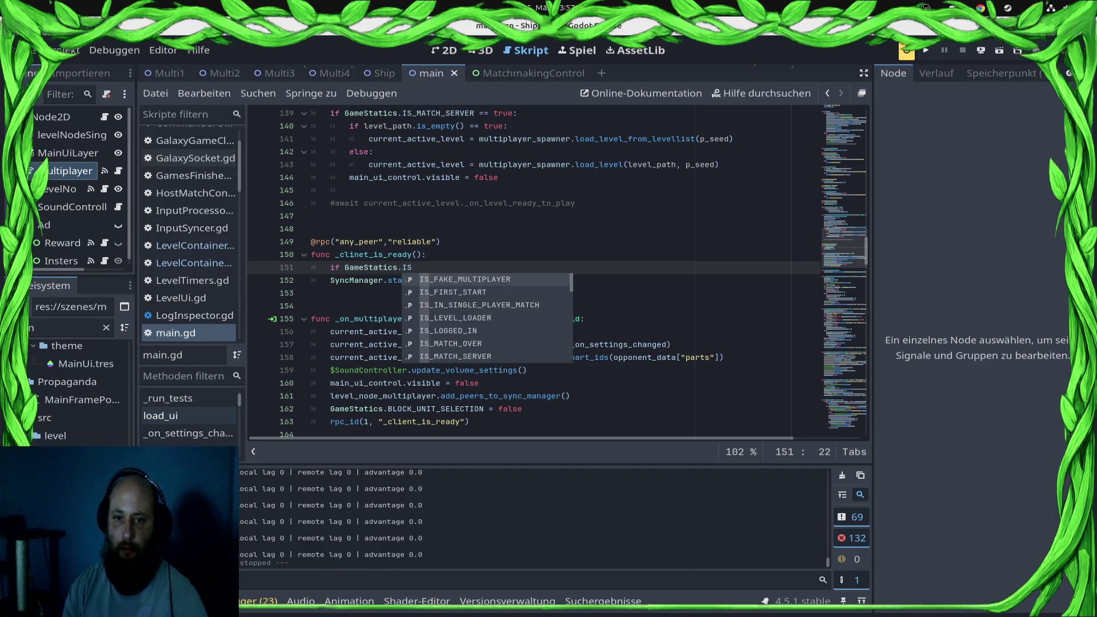
{"action": "key", "text": "Down"}
{"action": "key", "text": "Return"}
{"action": "type", "text": "="}
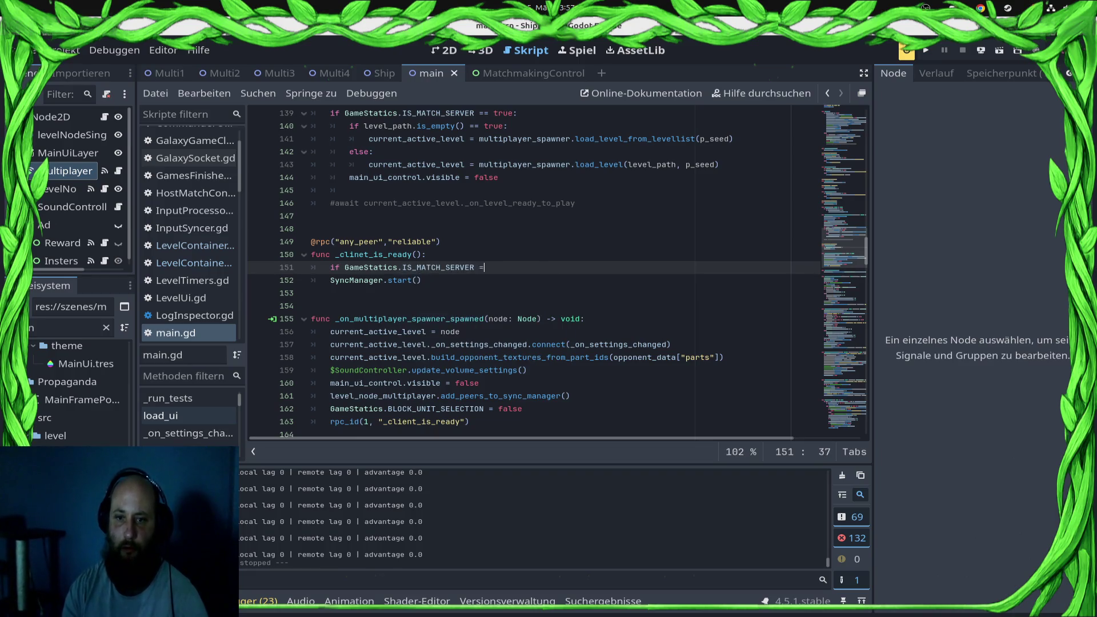
{"action": "key", "text": "Down"}
{"action": "key", "text": "Home"}
{"action": "key", "text": "Tab"}
{"action": "key", "text": "ctrl+s"}
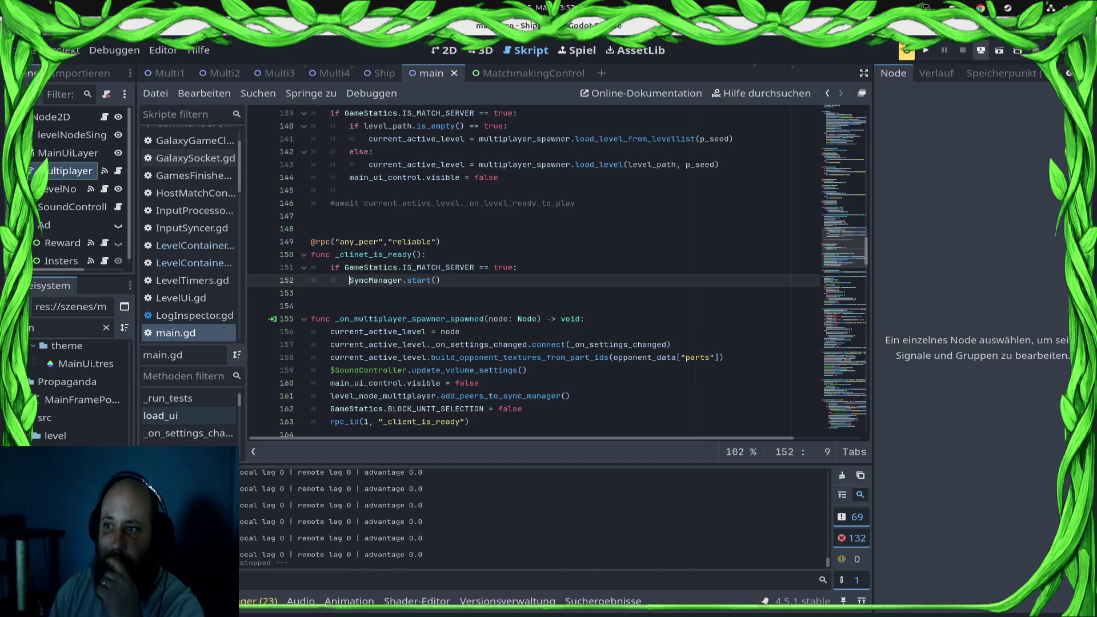
- Launch a fresh debug run of the game and open the ranked play screen
{"action": "left_click", "coordinate": [981, 50]}
{"action": "left_click", "coordinate": [948, 87]}
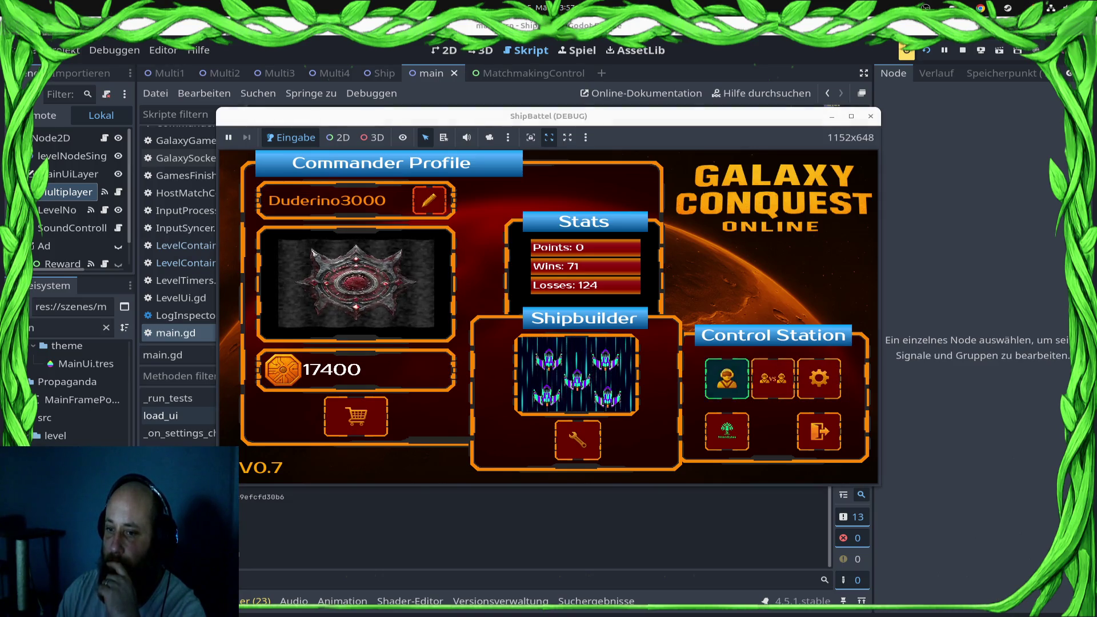
{"action": "left_click", "coordinate": [726, 378]}
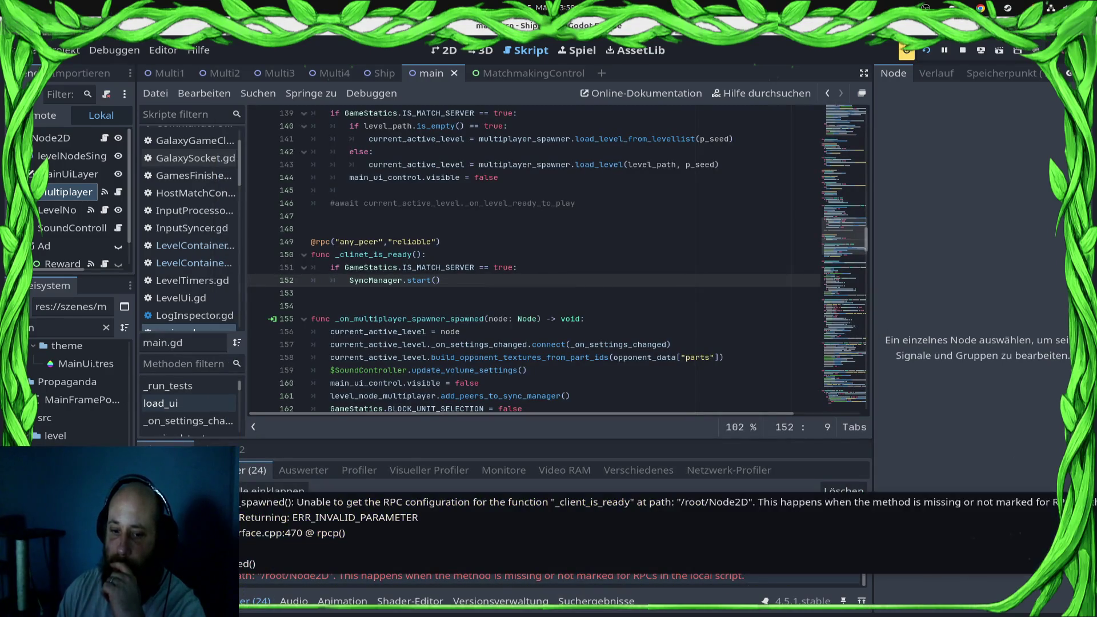
- Jump to the erroring rpc_id line and paste the copied function name into the call
{"action": "left_click", "coordinate": [514, 569]}
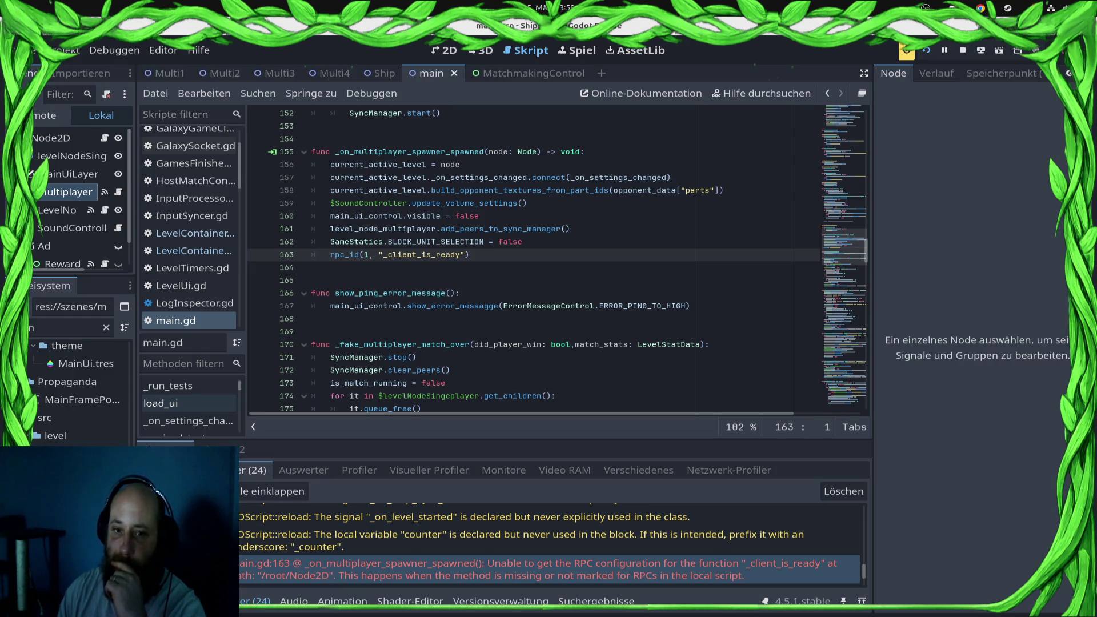
{"action": "scroll", "coordinate": [558, 257], "scroll_direction": "up", "scroll_amount": 5}
{"action": "scroll", "coordinate": [558, 257], "scroll_direction": "down", "scroll_amount": 3}
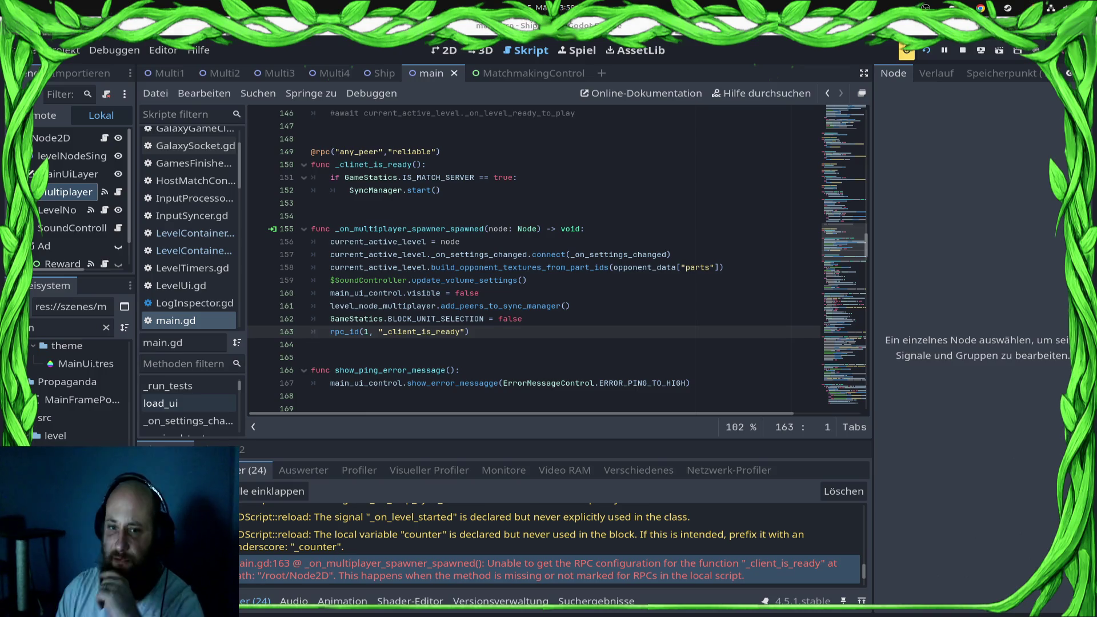
{"action": "double_click", "coordinate": [375, 165]}
{"action": "key", "text": "ctrl+c"}
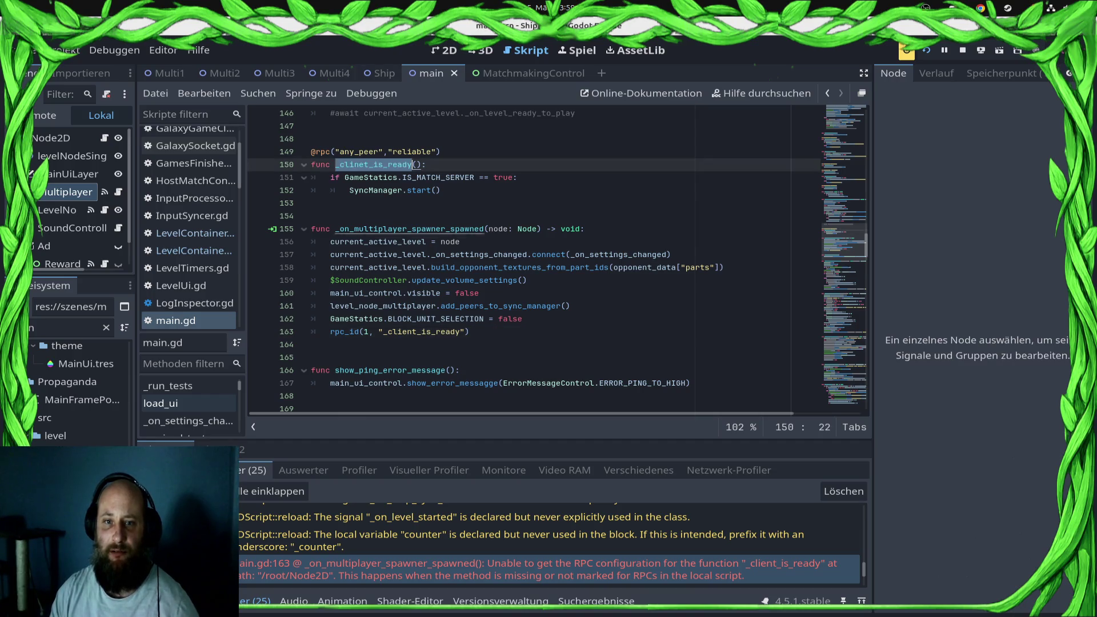
{"action": "double_click", "coordinate": [423, 331]}
{"action": "key", "text": "ctrl+v"}
{"action": "key", "text": "ctrl+s"}
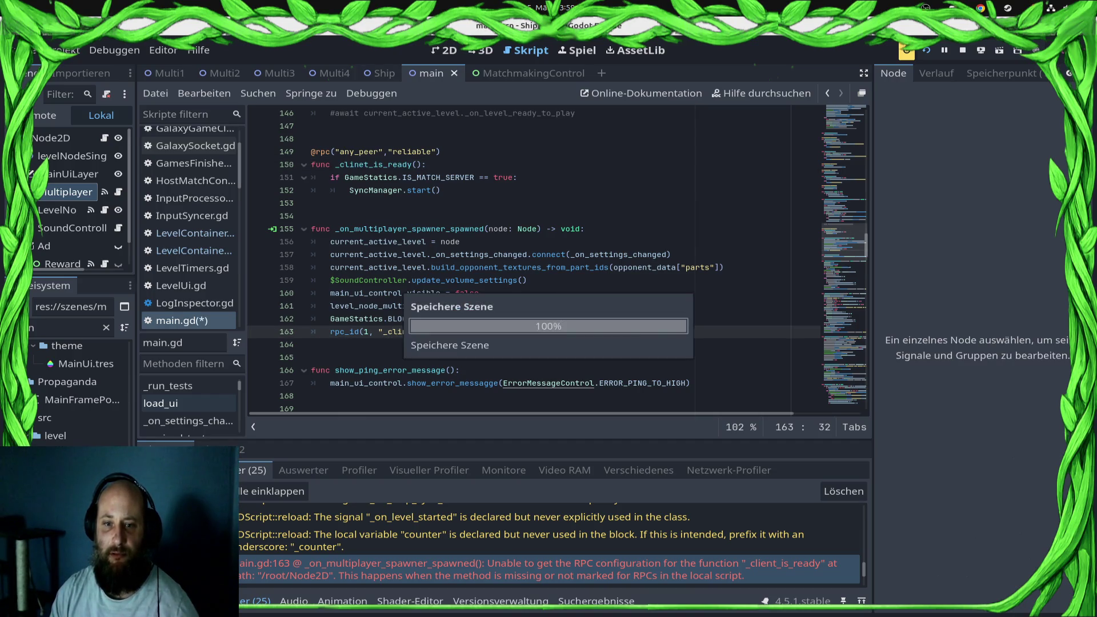
- Correct the line 150 declaration and line 163 call to _client_is_ready, save, and relaunch the game
{"action": "double_click", "coordinate": [374, 164]}
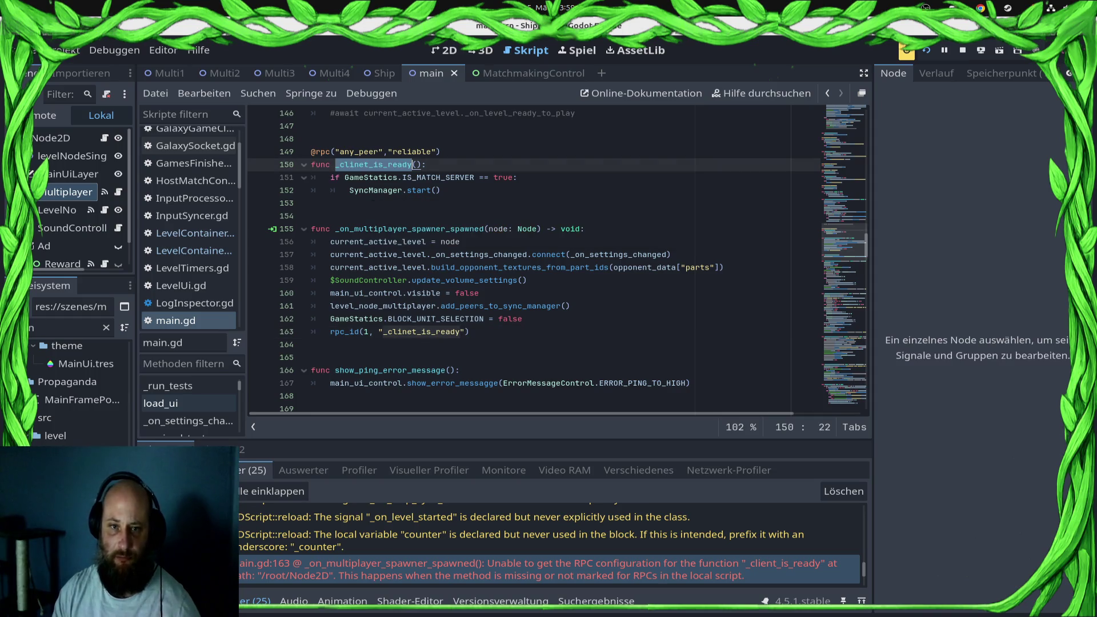
{"action": "type", "text": "_clie"}
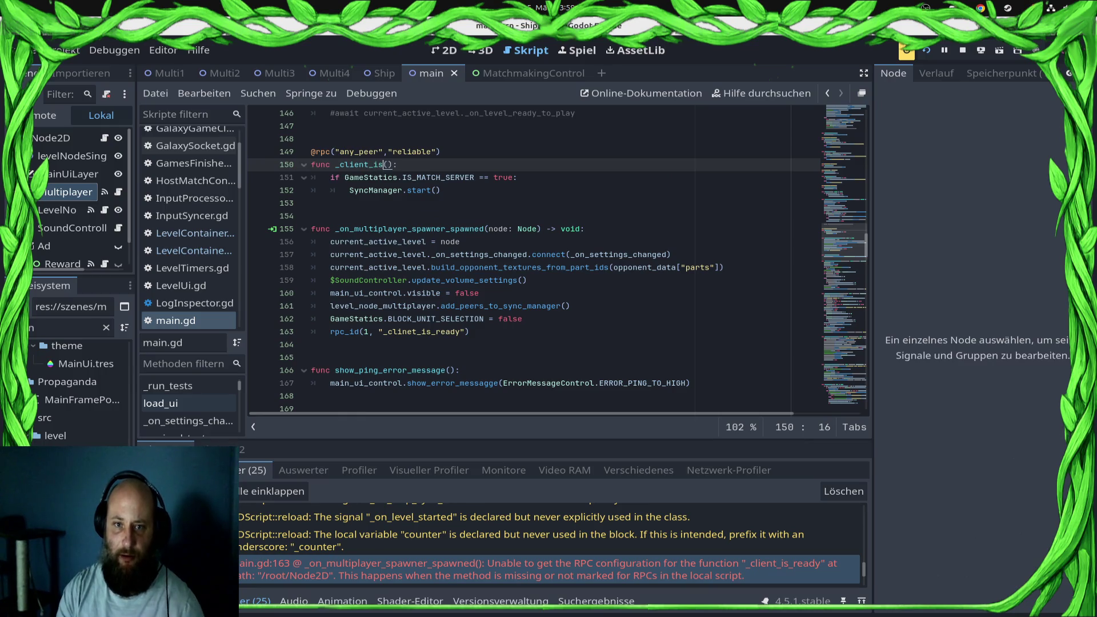
{"action": "type", "text": "dy"}
{"action": "key", "text": "ctrl+s"}
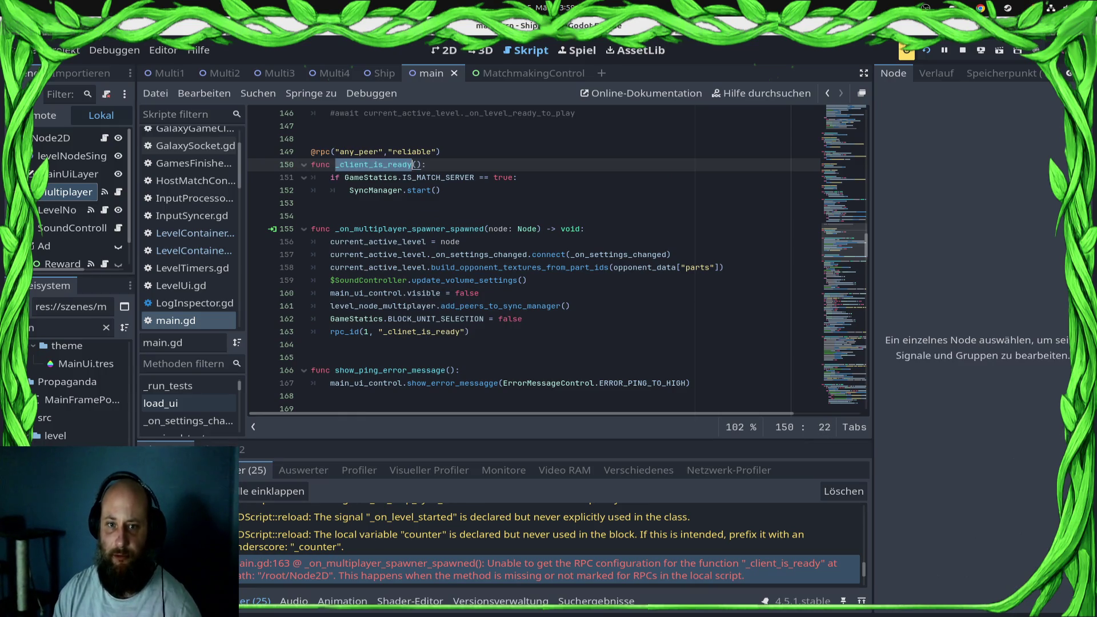
{"action": "double_click", "coordinate": [422, 332]}
{"action": "key", "text": "ctrl+v"}
{"action": "key", "text": "ctrl+s"}
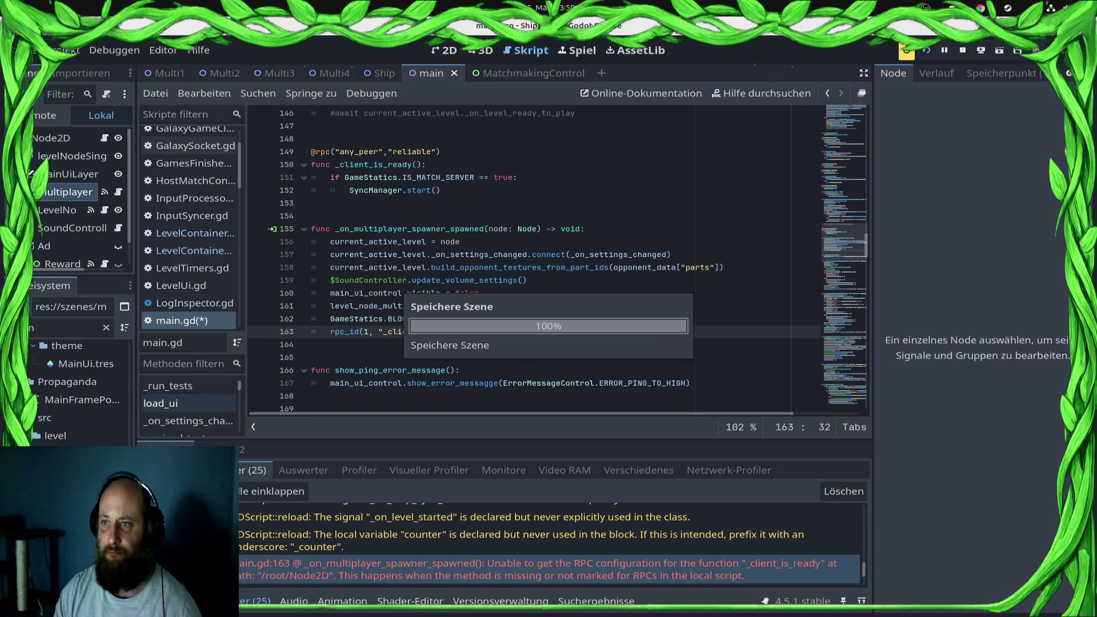
{"action": "left_click", "coordinate": [981, 50]}
{"action": "left_click", "coordinate": [948, 85]}
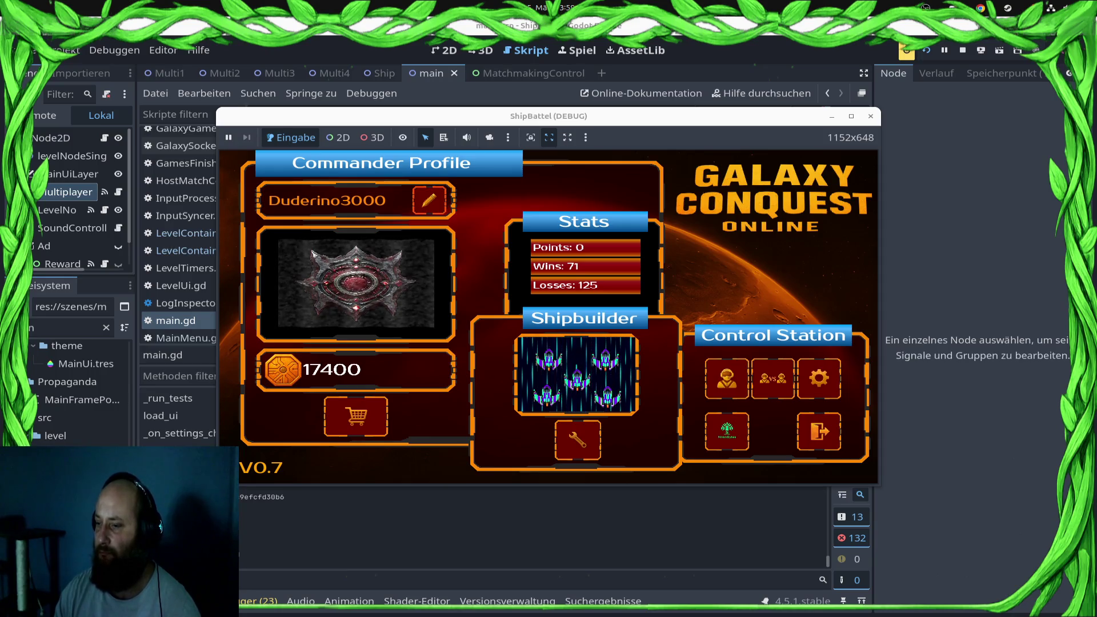
- Open the VS screen in the running game and queue for a ranked match
{"action": "left_click", "coordinate": [772, 378]}
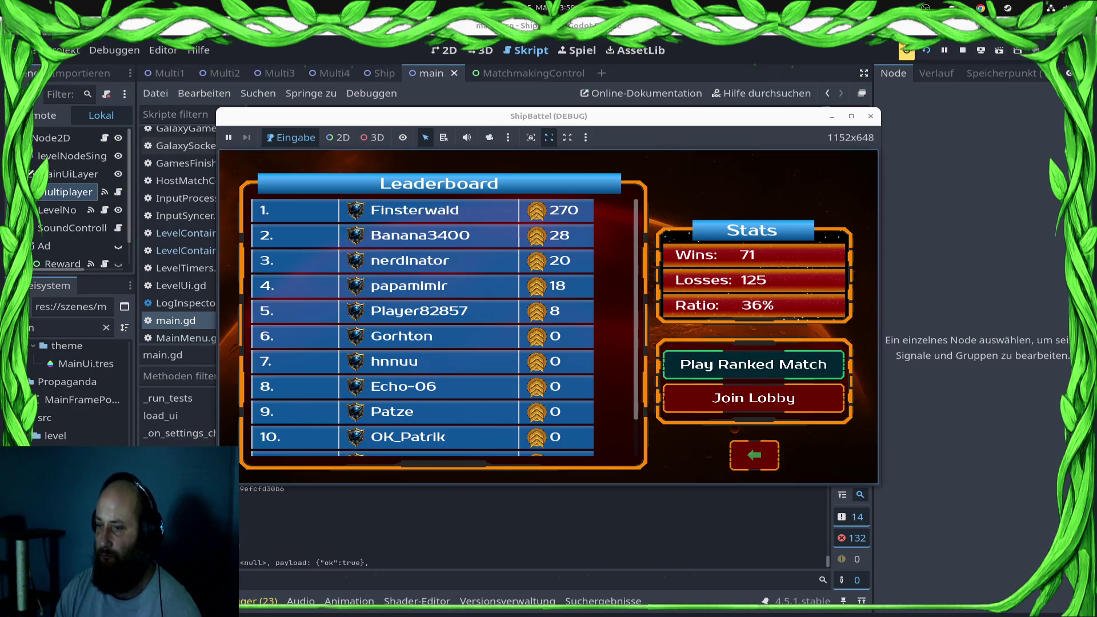
{"action": "left_click", "coordinate": [753, 364]}
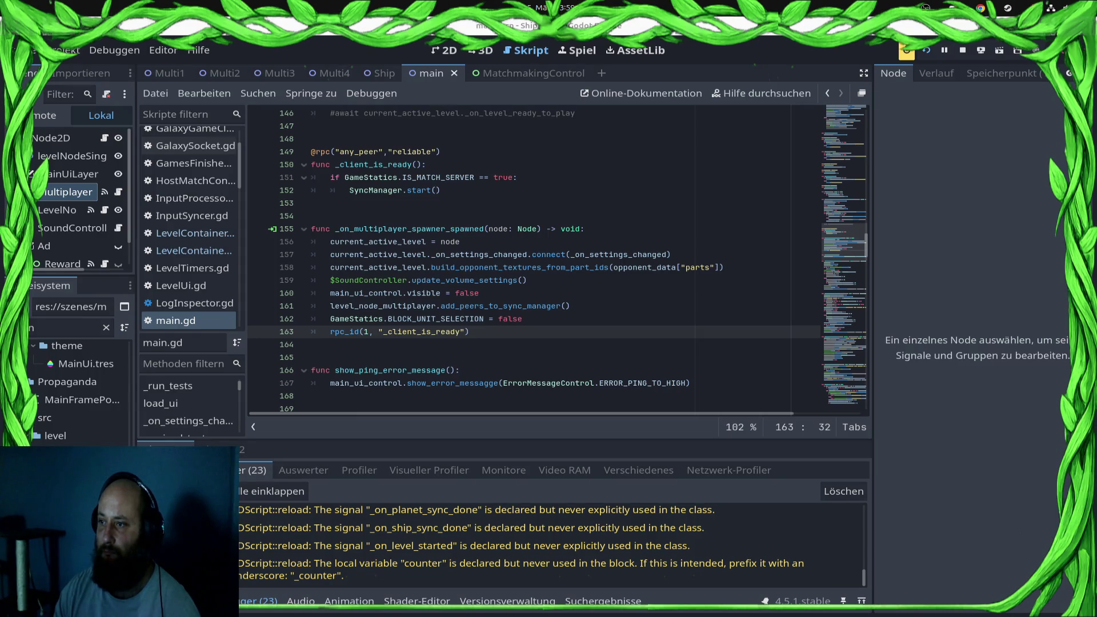
- Close the Steam store window from the Activities overview and switch back with Alt+Tab
{"action": "key", "text": "super"}
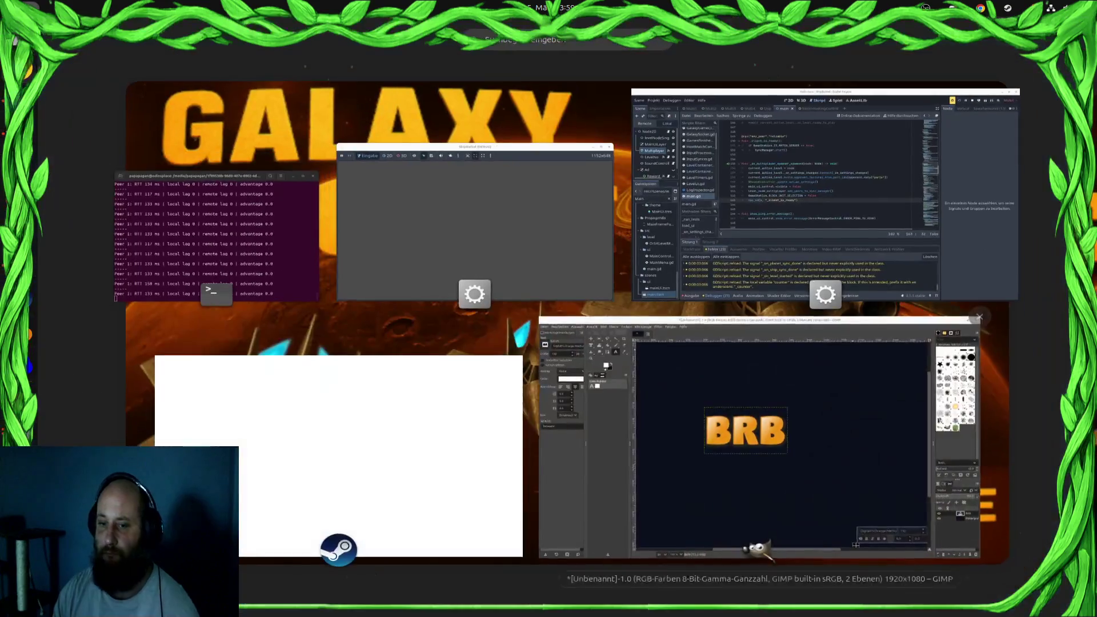
{"action": "key", "text": "super"}
{"action": "key", "text": "super"}
{"action": "key", "text": "super"}
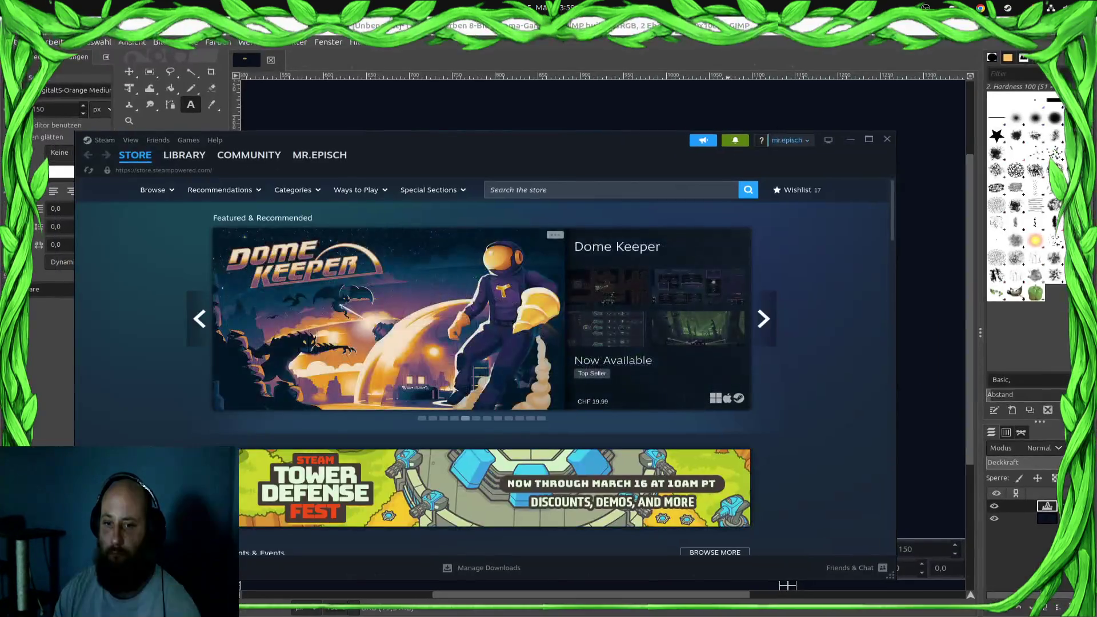
{"action": "key", "text": "super"}
{"action": "left_click", "coordinate": [525, 353]}
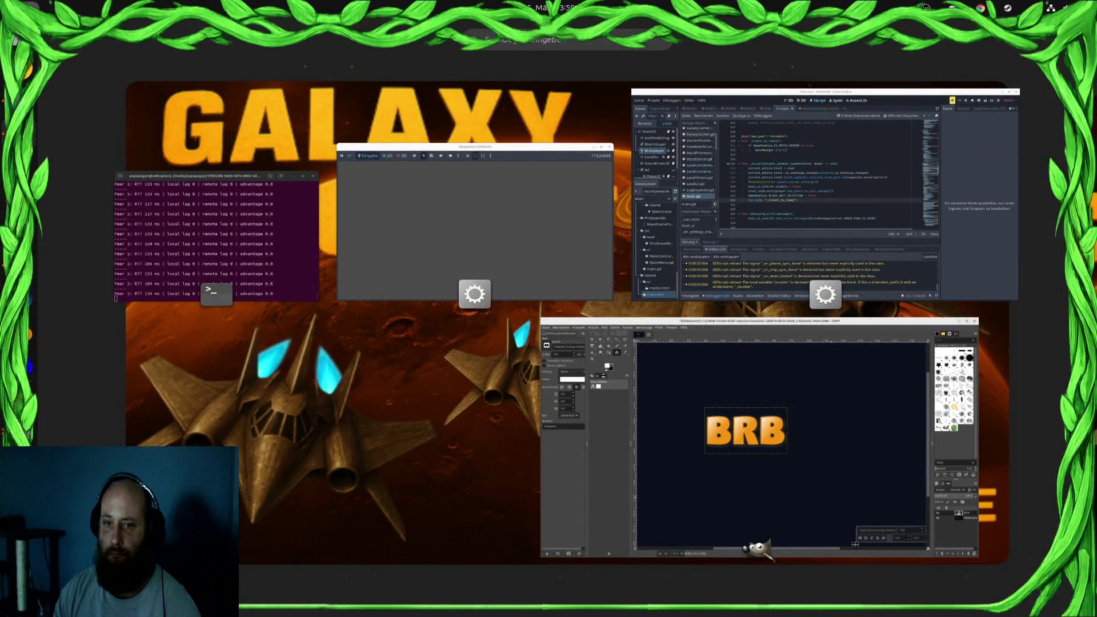
{"action": "key", "text": "super"}
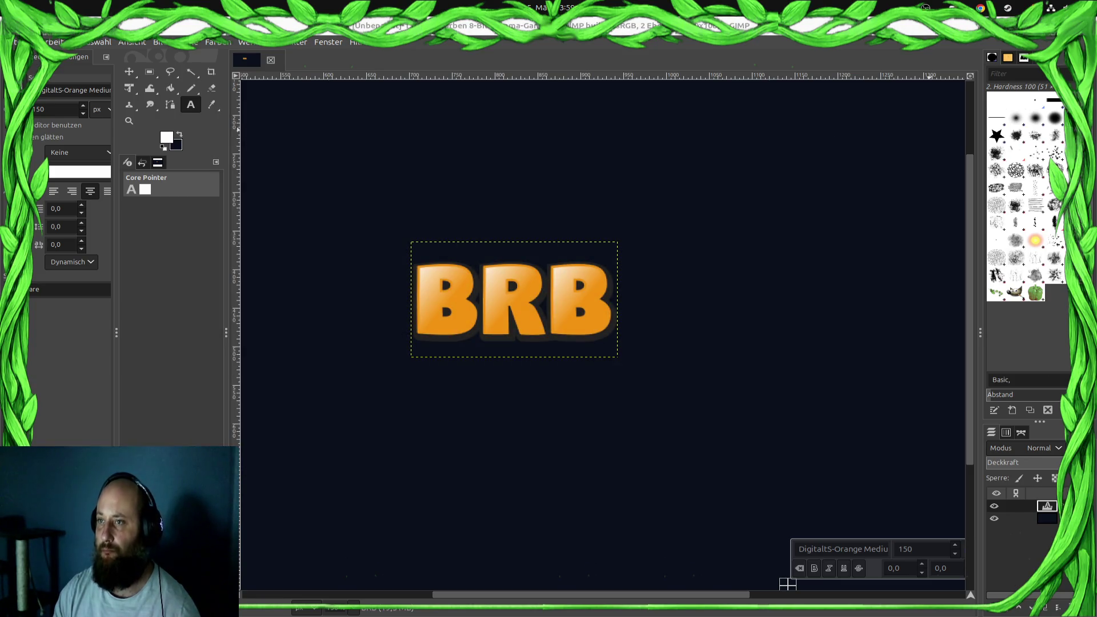
{"action": "key", "text": "alt+Tab"}
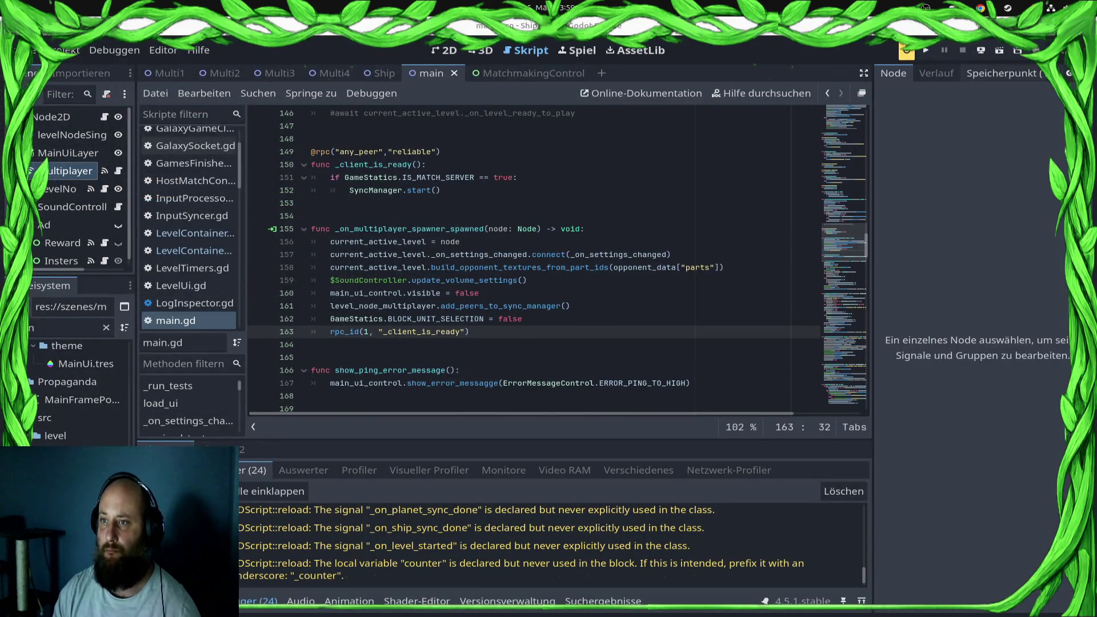
- Open the LevelContainer multiplayer script and inspect the spawn code in _network_process
{"action": "left_click", "coordinate": [312, 203]}
{"action": "left_click", "coordinate": [195, 234]}
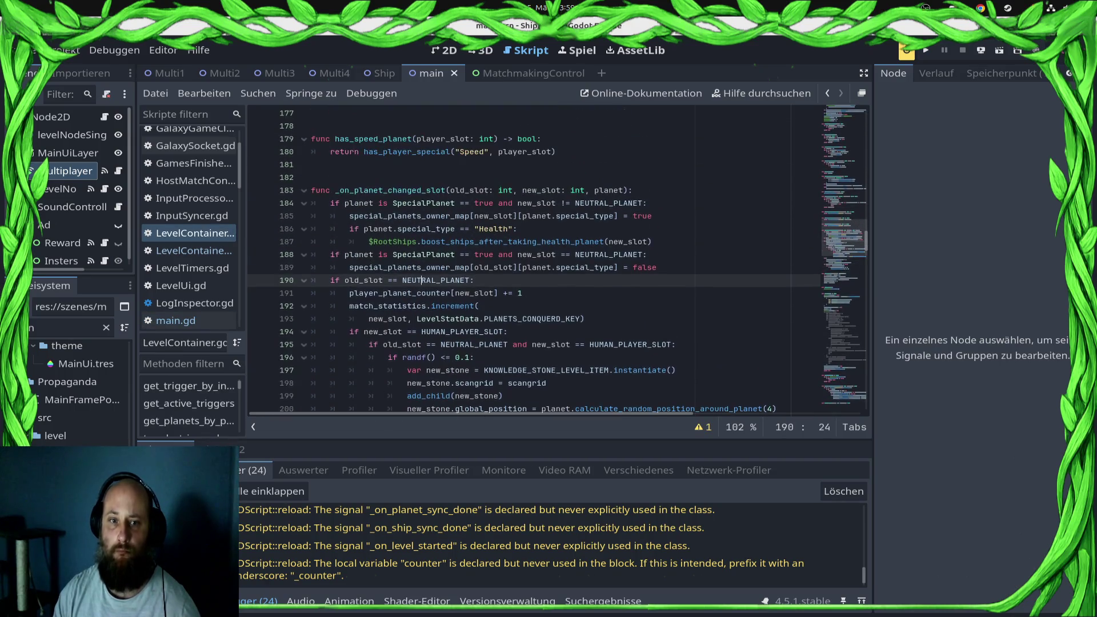
{"action": "left_click", "coordinate": [194, 250]}
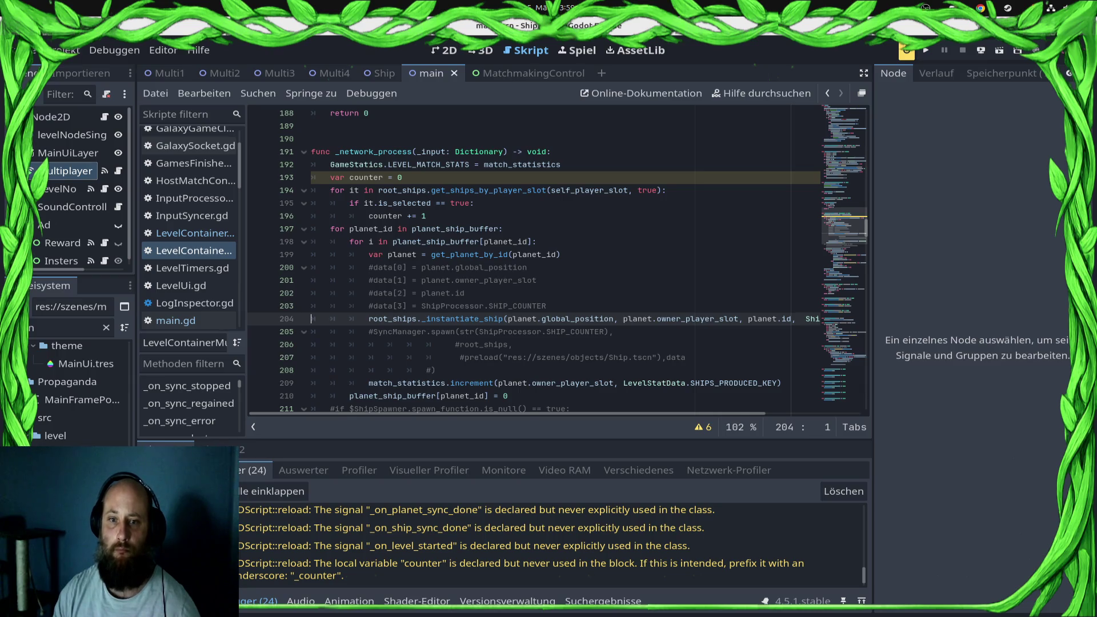
{"action": "left_click", "coordinate": [416, 254]}
{"action": "scroll", "coordinate": [557, 261], "scroll_direction": "down", "scroll_amount": 3}
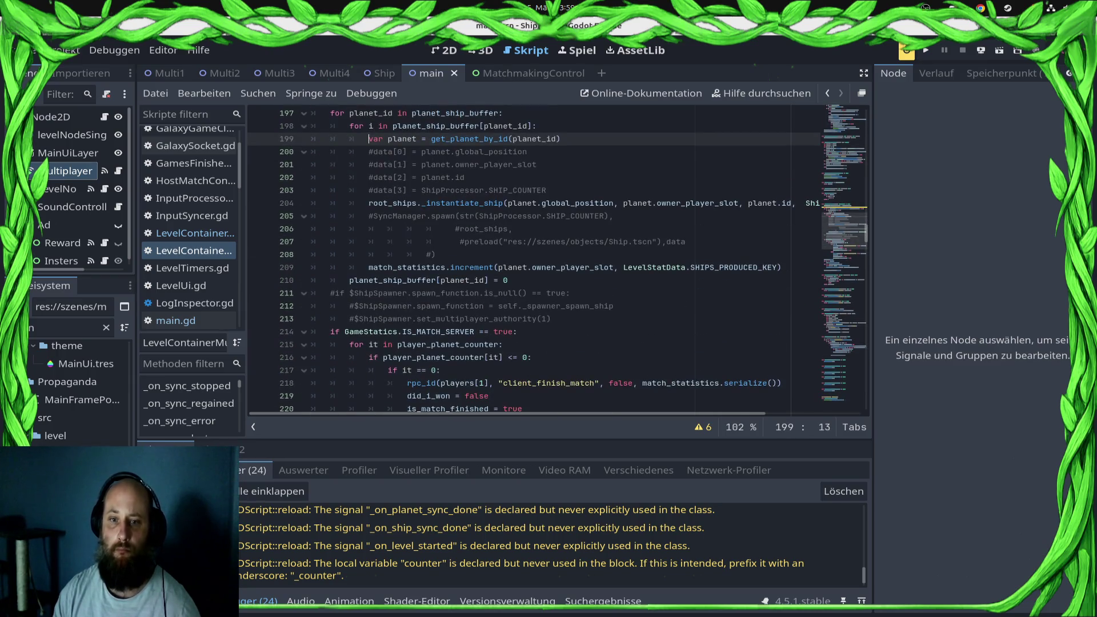
{"action": "scroll", "coordinate": [558, 260], "scroll_direction": "down", "scroll_amount": 5}
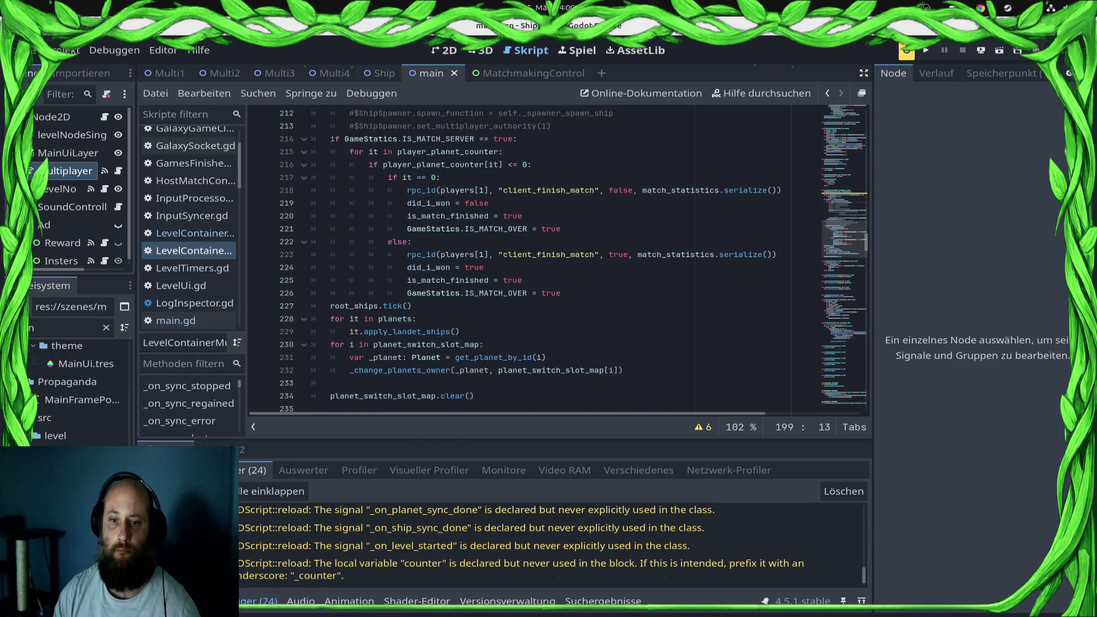
{"action": "scroll", "coordinate": [557, 261], "scroll_direction": "up", "scroll_amount": 6}
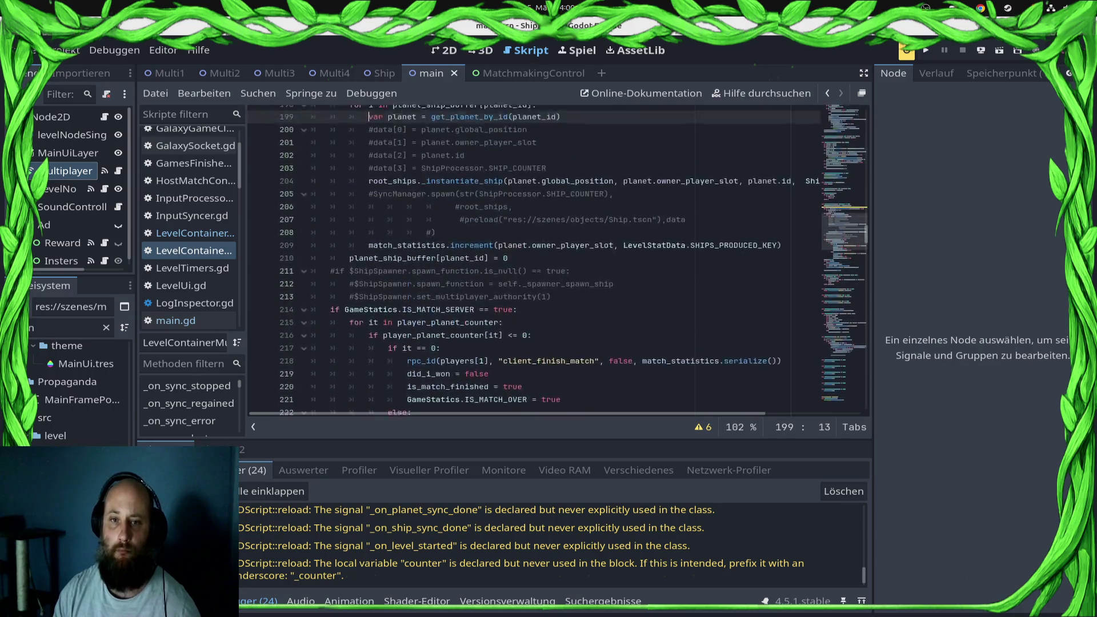
{"action": "left_click", "coordinate": [377, 255]}
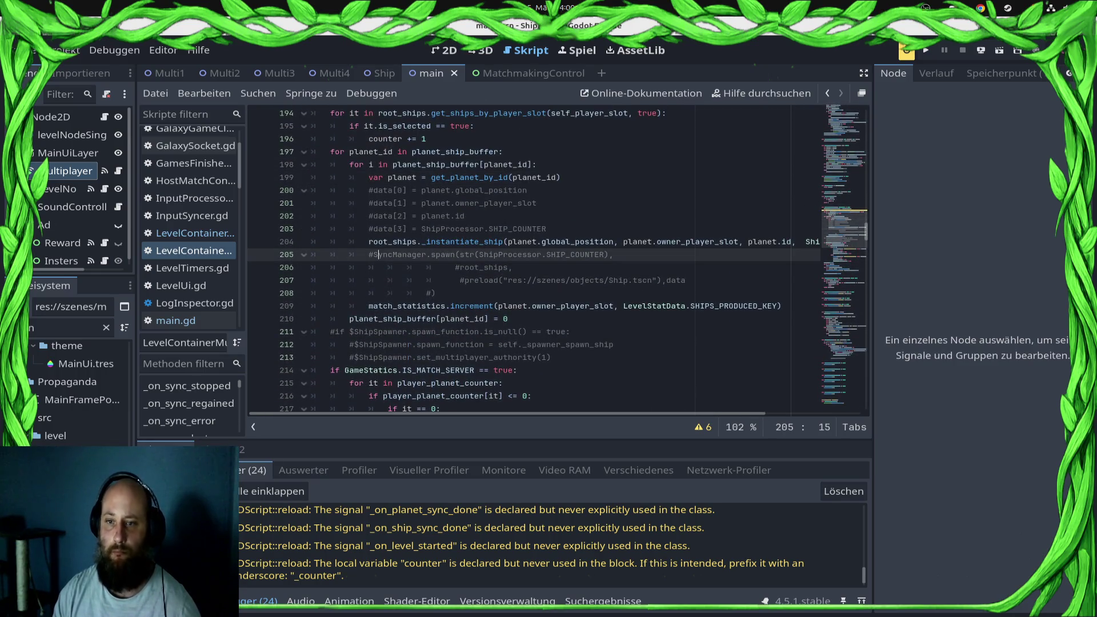
{"action": "left_click", "coordinate": [369, 228]}
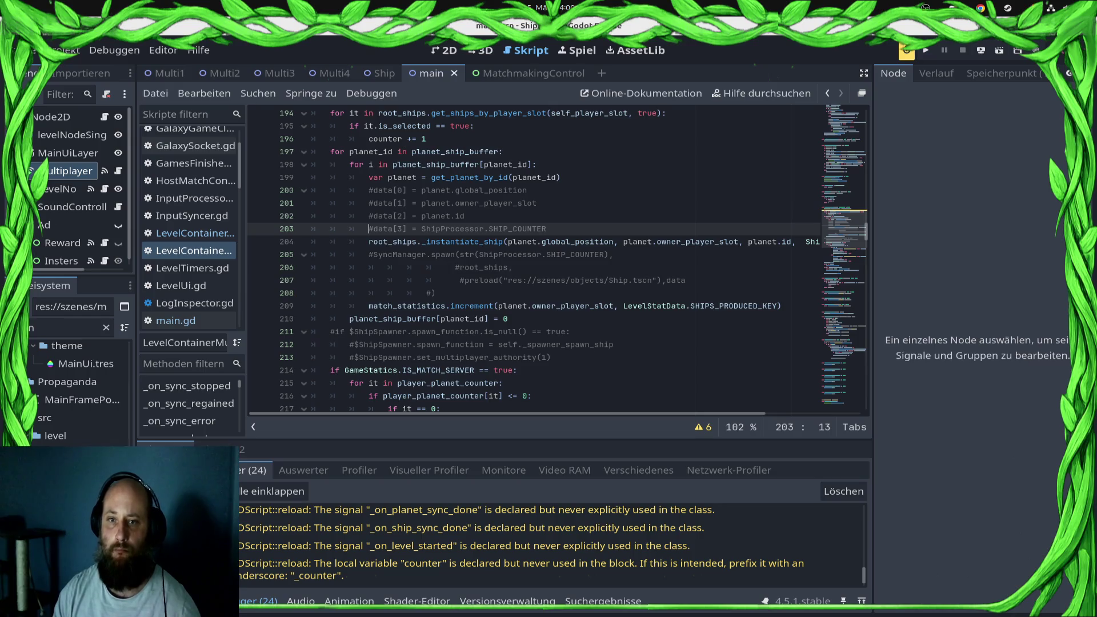
{"action": "scroll", "coordinate": [560, 257], "scroll_direction": "up", "scroll_amount": 3}
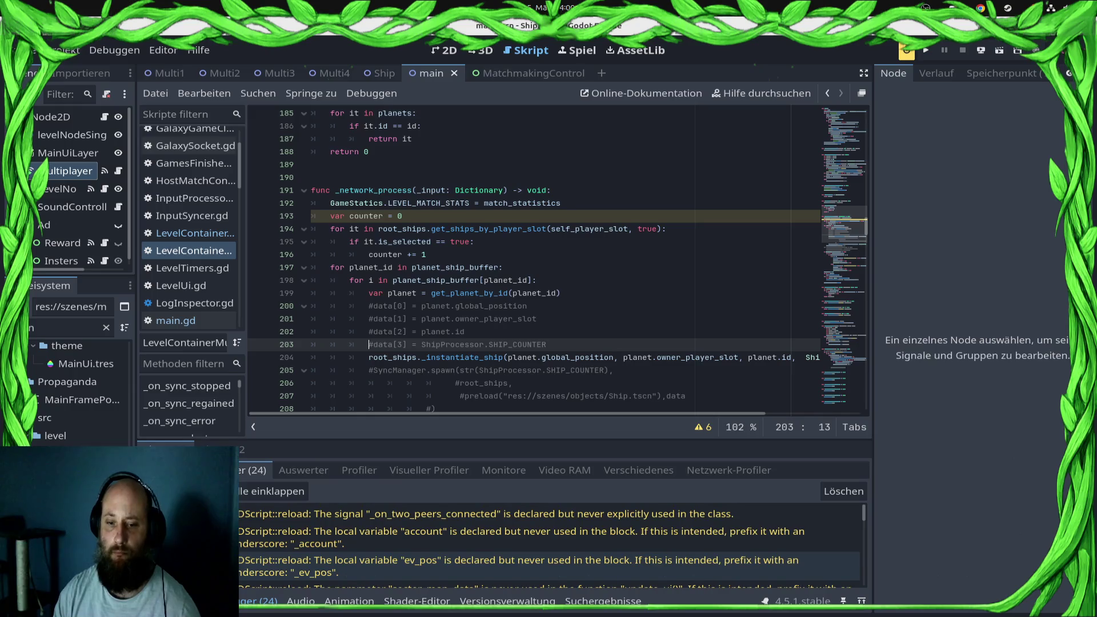
- Clear the Output log before the next run
{"action": "left_click", "coordinate": [843, 492]}
{"action": "scroll", "coordinate": [560, 257], "scroll_direction": "down", "scroll_amount": 3}
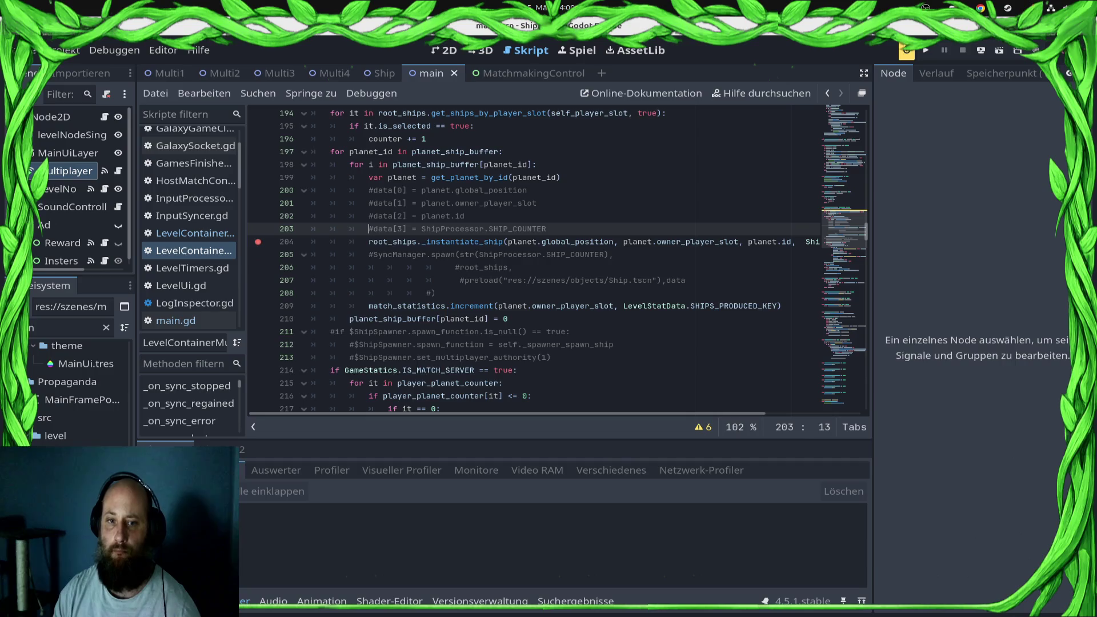
{"action": "left_click", "coordinate": [981, 50]}
- Launch the game from the deploy menu and start a versus match
{"action": "left_click", "coordinate": [949, 86]}
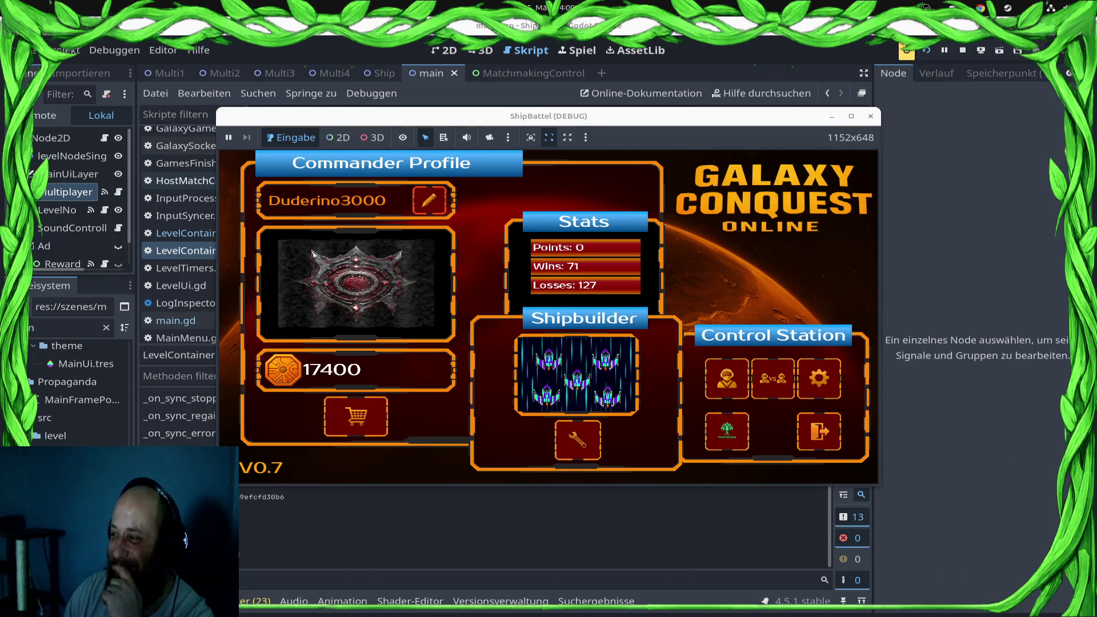
{"action": "left_click", "coordinate": [773, 378]}
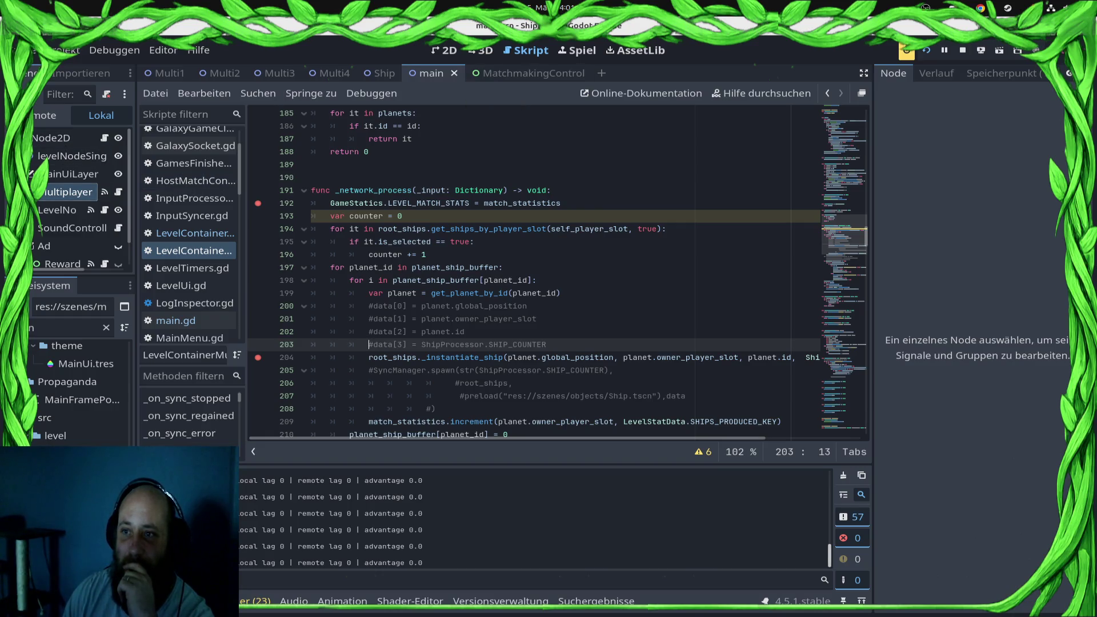
- Stop the debug run with F8 and switch to the Multi4 scene
{"action": "key", "text": "F8"}
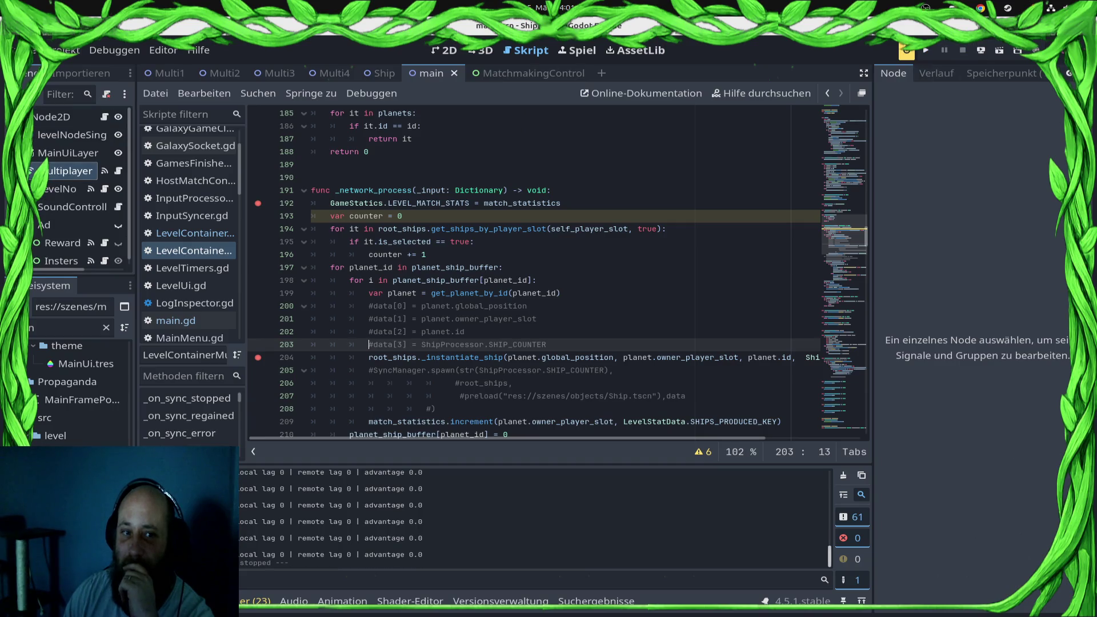
{"action": "left_click", "coordinate": [427, 254]}
{"action": "left_click", "coordinate": [335, 73]}
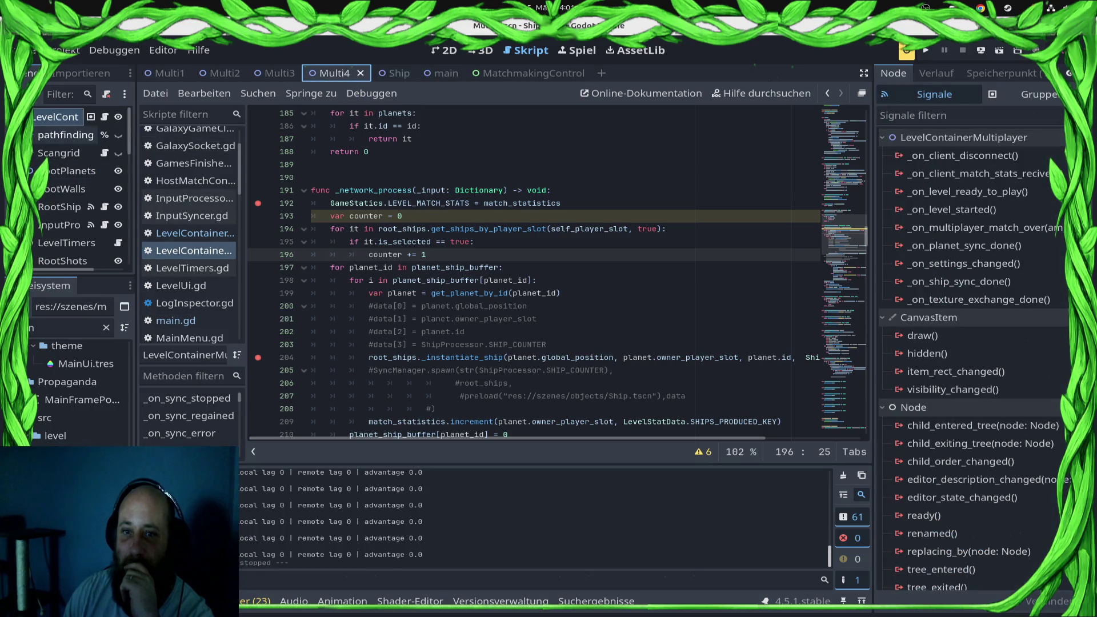
{"action": "left_click", "coordinate": [57, 117]}
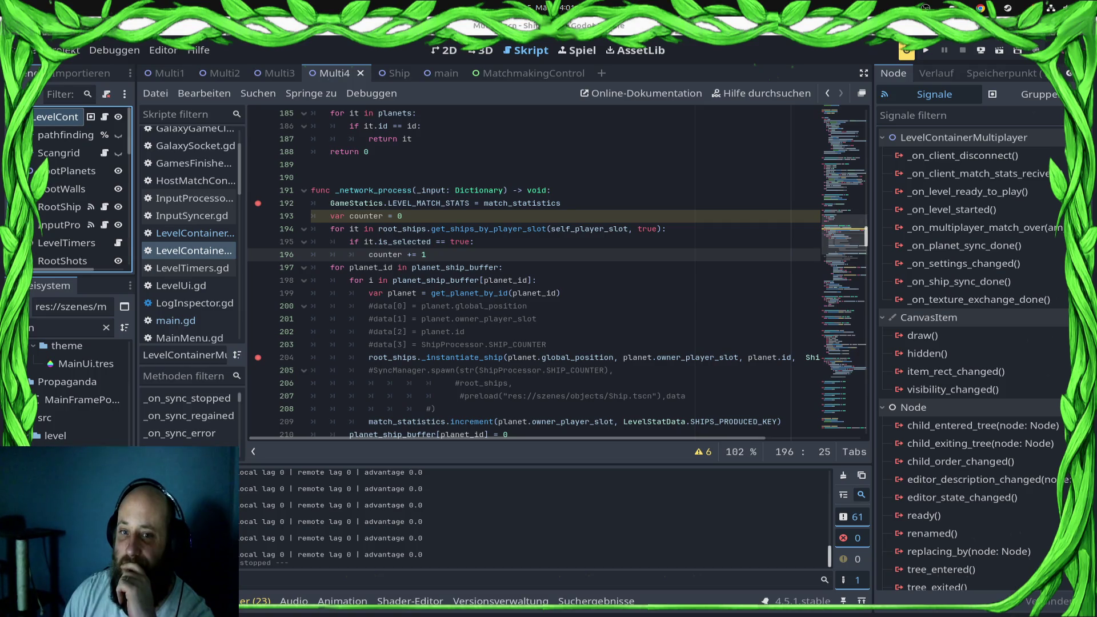
- Scroll the level container script to the _on_sync_started handler
{"action": "scroll", "coordinate": [557, 271], "scroll_direction": "up", "scroll_amount": 15}
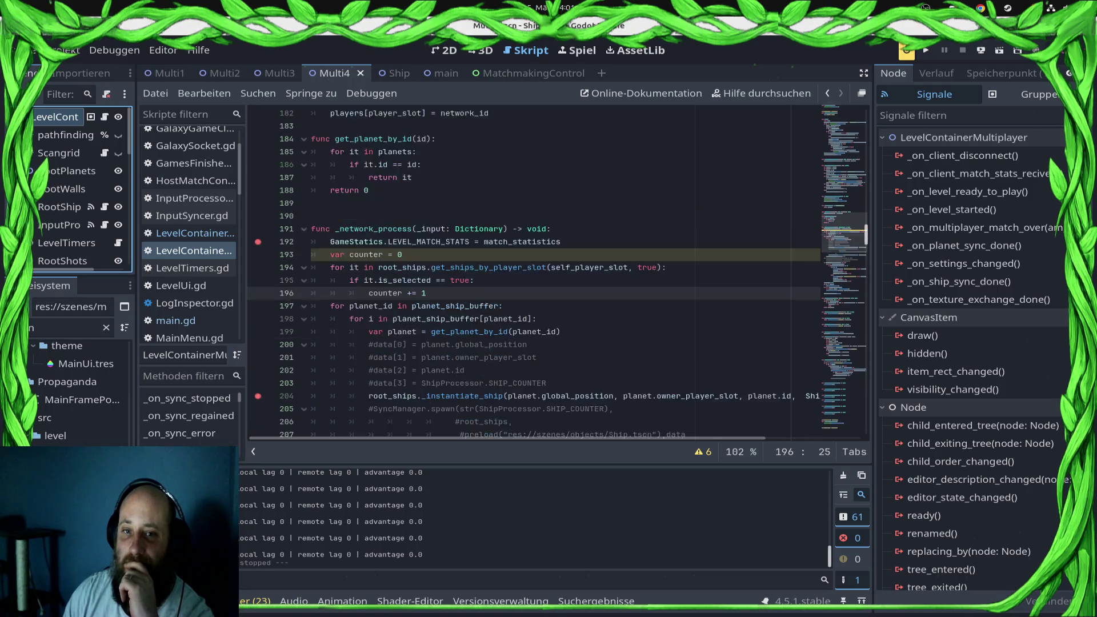
{"action": "scroll", "coordinate": [557, 271], "scroll_direction": "up", "scroll_amount": 18}
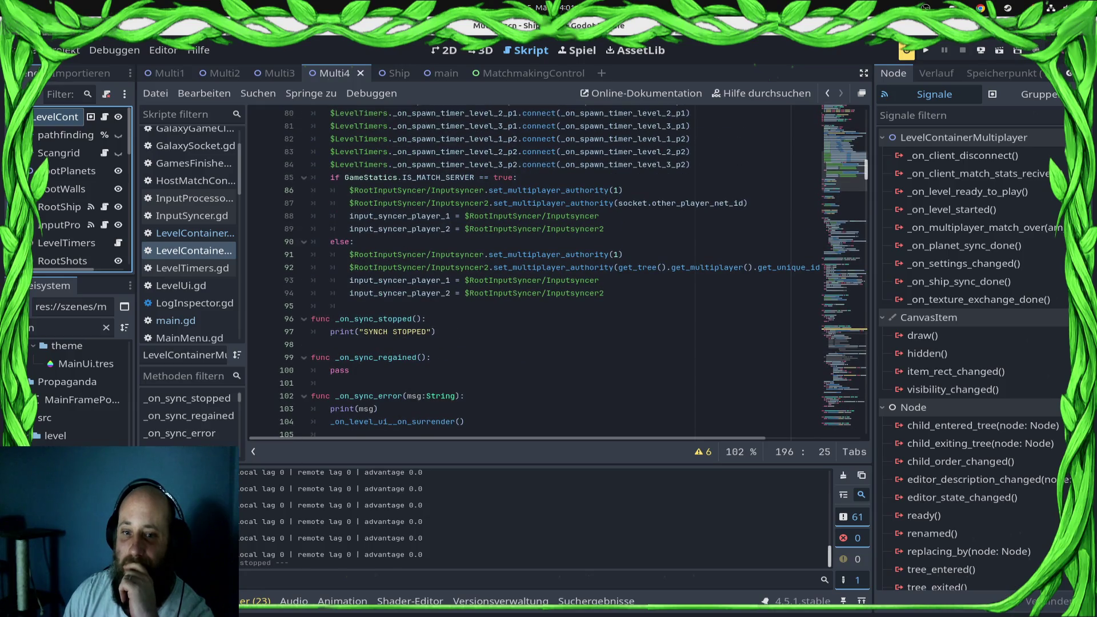
{"action": "scroll", "coordinate": [557, 271], "scroll_direction": "up", "scroll_amount": 3}
{"action": "scroll", "coordinate": [557, 271], "scroll_direction": "down", "scroll_amount": 9}
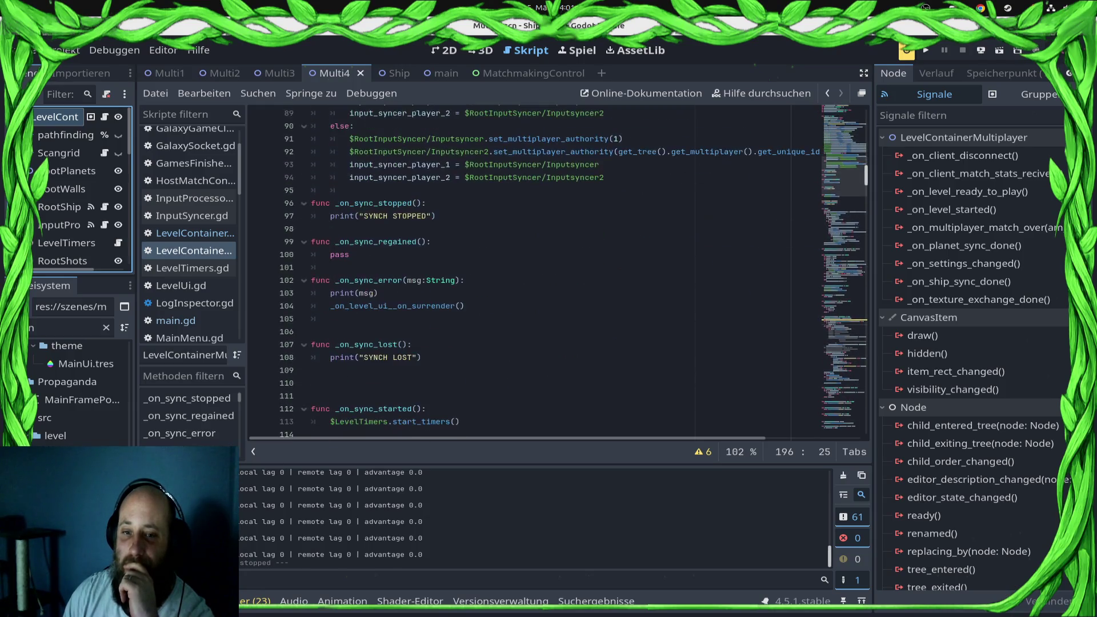
{"action": "scroll", "coordinate": [557, 271], "scroll_direction": "down", "scroll_amount": 2}
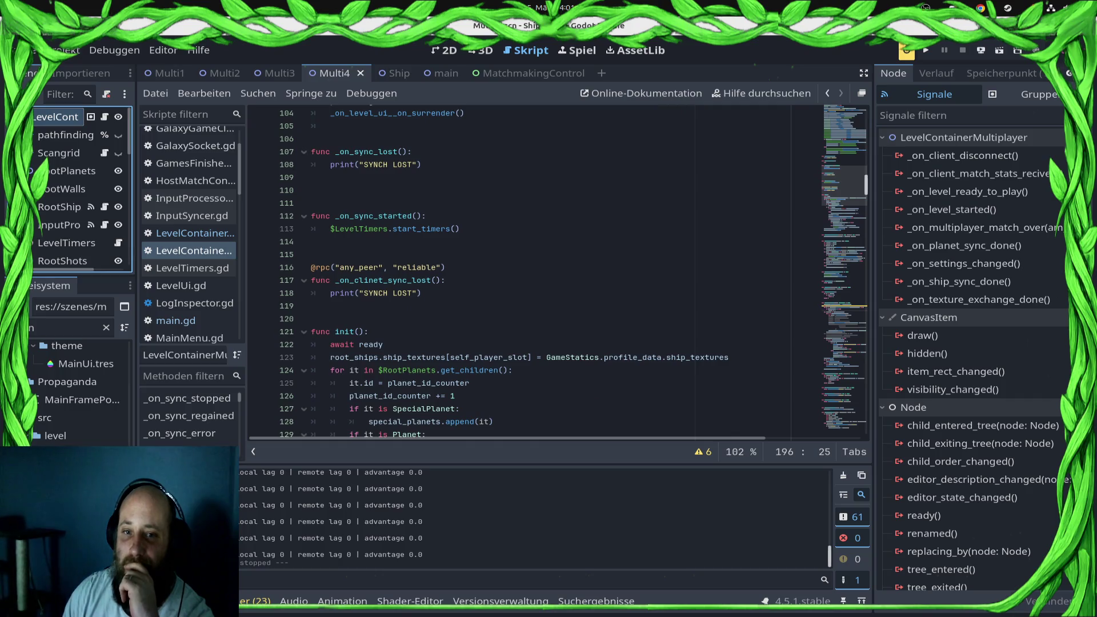
{"action": "left_click", "coordinate": [312, 242]}
- Replace $LevelTimers.start_timers() in _on_sync_started with print("SYNC STARTED") and save
{"action": "key", "text": "shift+Up"}
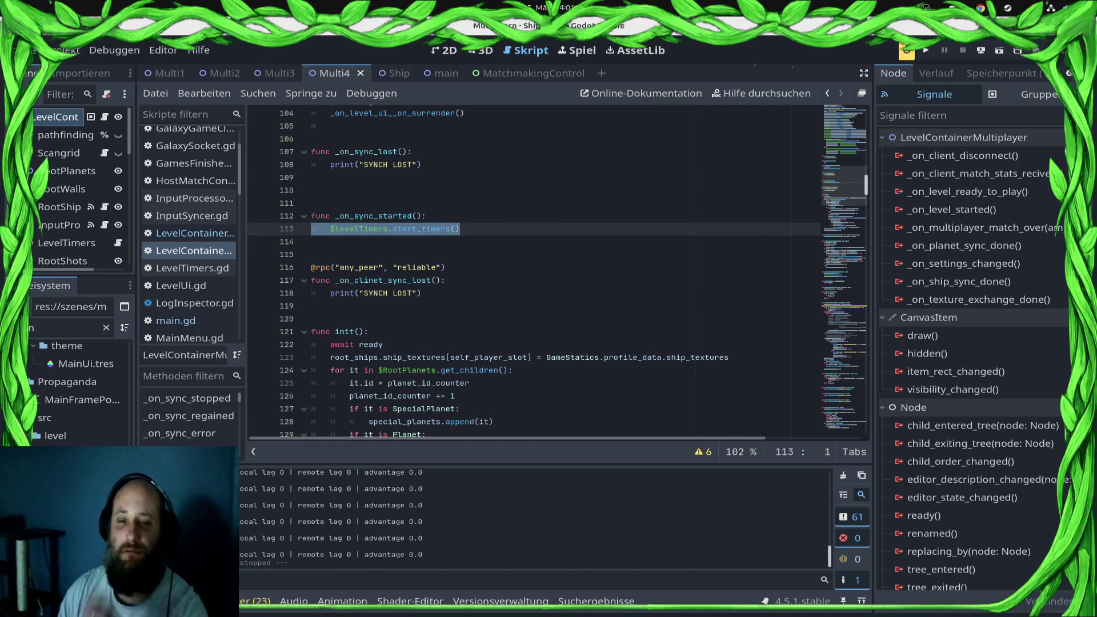
{"action": "key", "text": "Tab"}
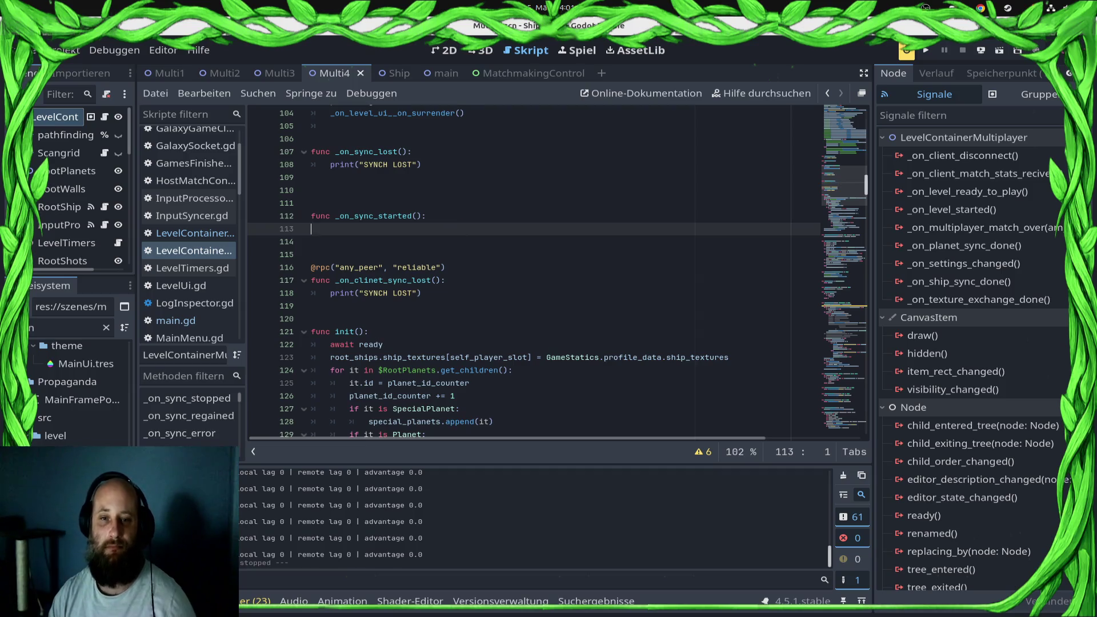
{"action": "type", "text": "pass"}
{"action": "key", "text": "ctrl+s"}
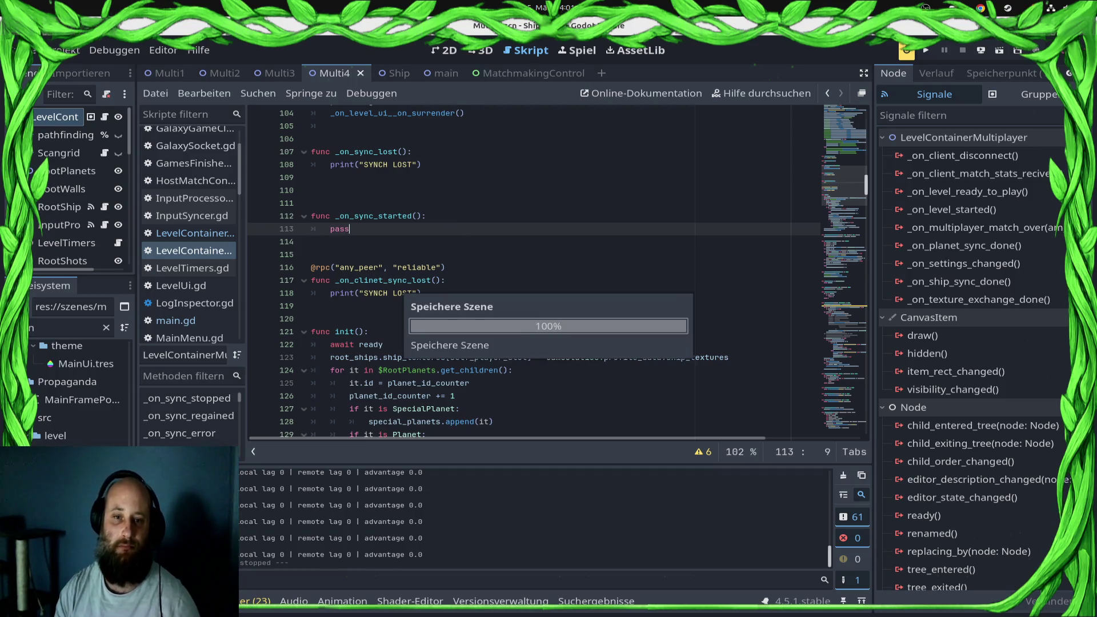
{"action": "key", "text": "Return"}
{"action": "key", "text": "Return"}
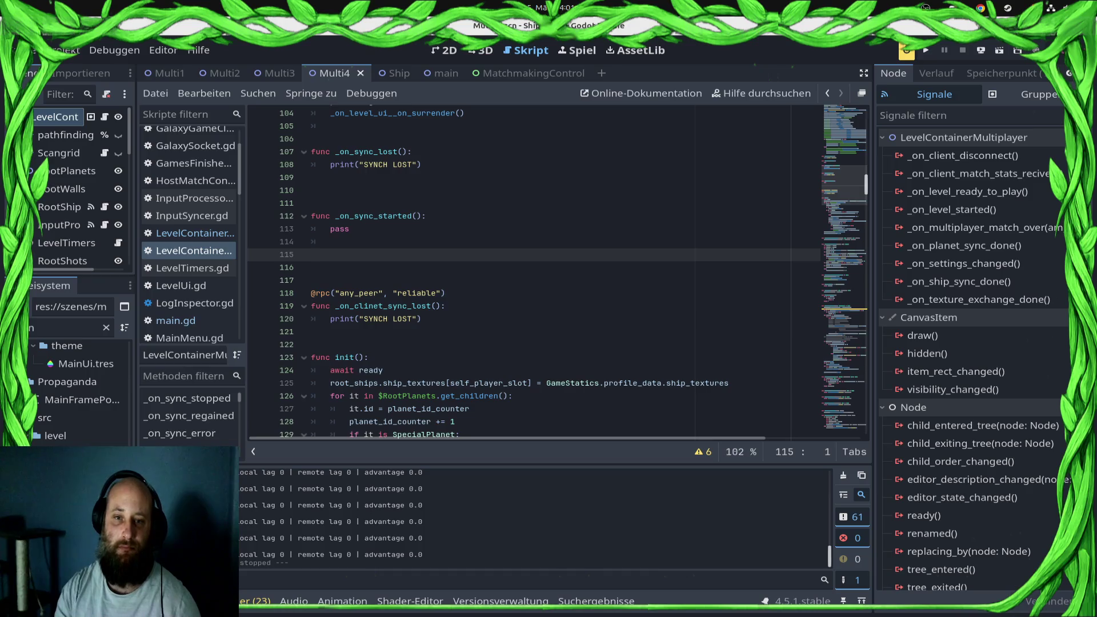
{"action": "left_click", "coordinate": [311, 228]}
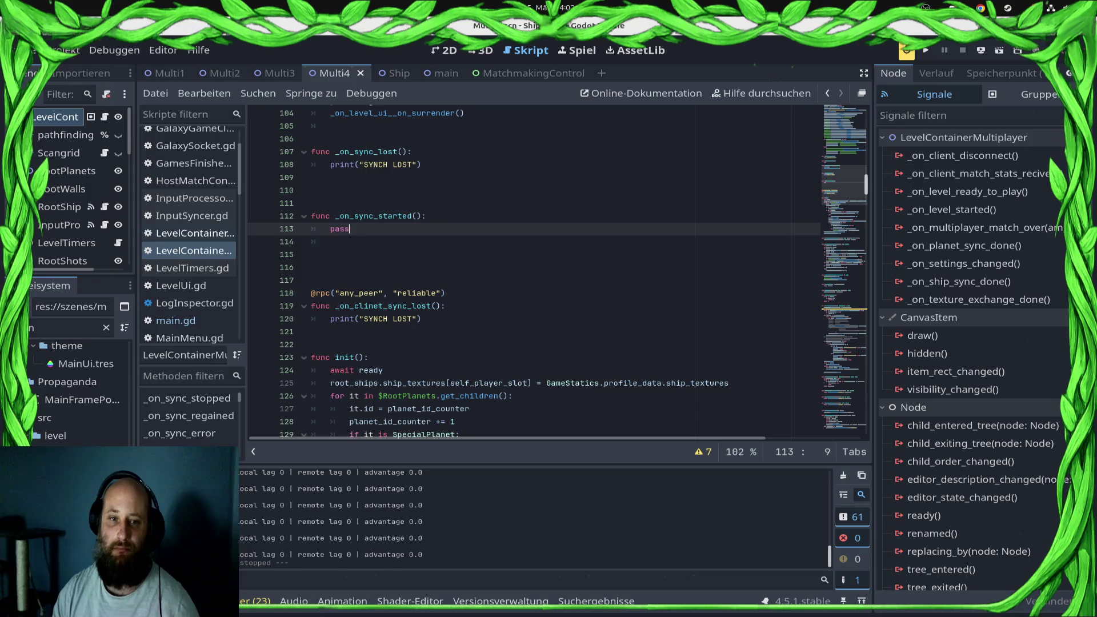
{"action": "key", "text": "BackSpace"}
{"action": "key", "text": "BackSpace"}
{"action": "key", "text": "BackSpace"}
{"action": "type", "text": "pr"}
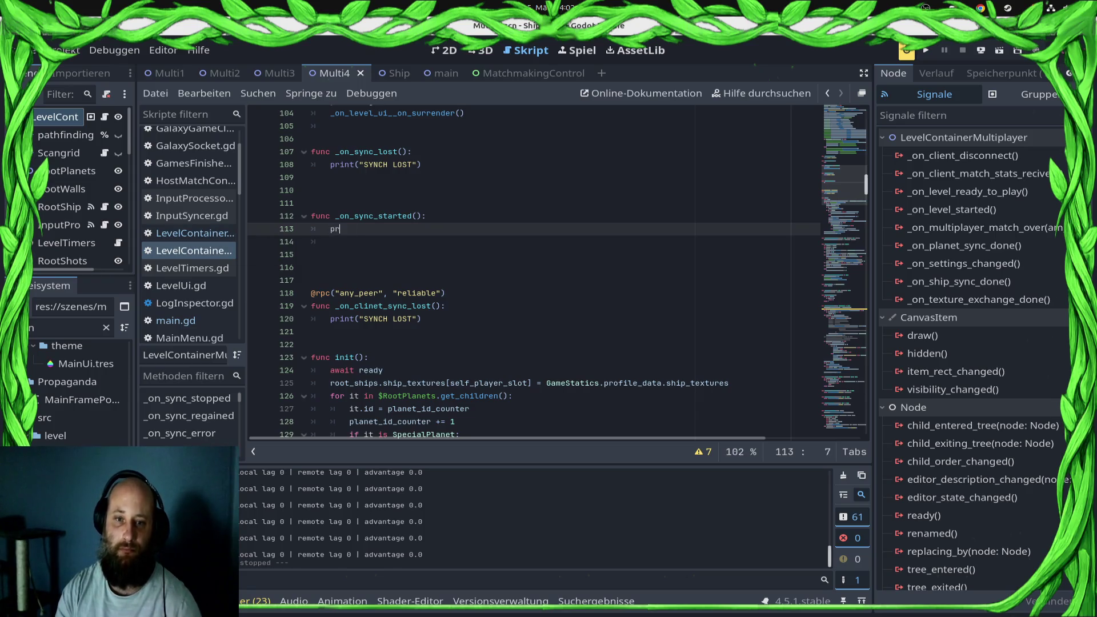
{"action": "type", "text": "int(\"SYNC START"}
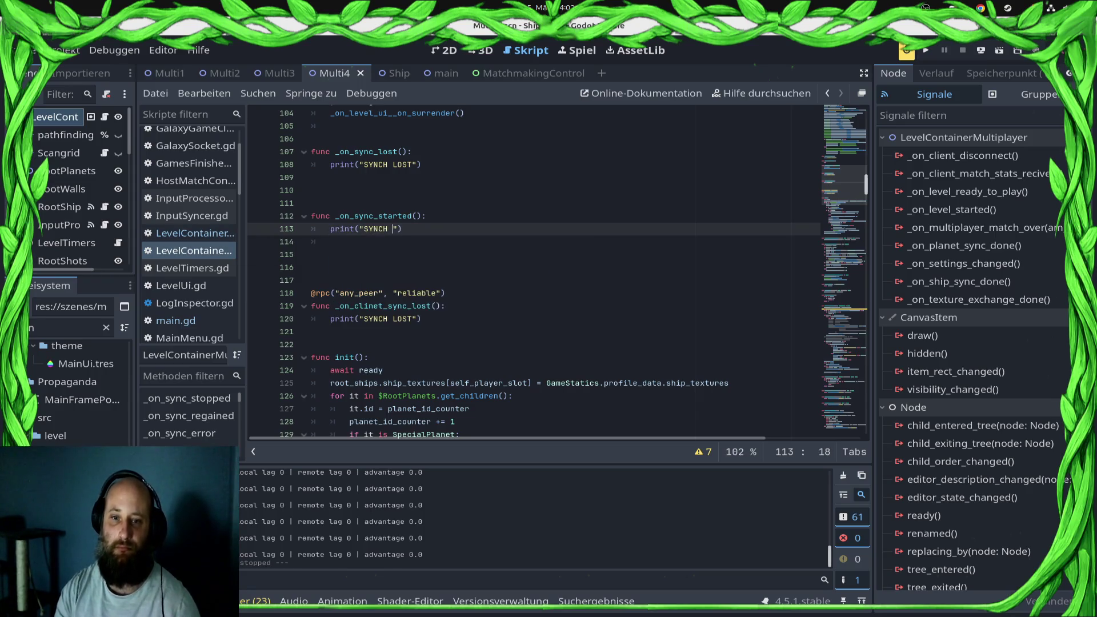
{"action": "type", "text": "ED"}
{"action": "key", "text": "ctrl+s"}
{"action": "left_click", "coordinate": [189, 321]}
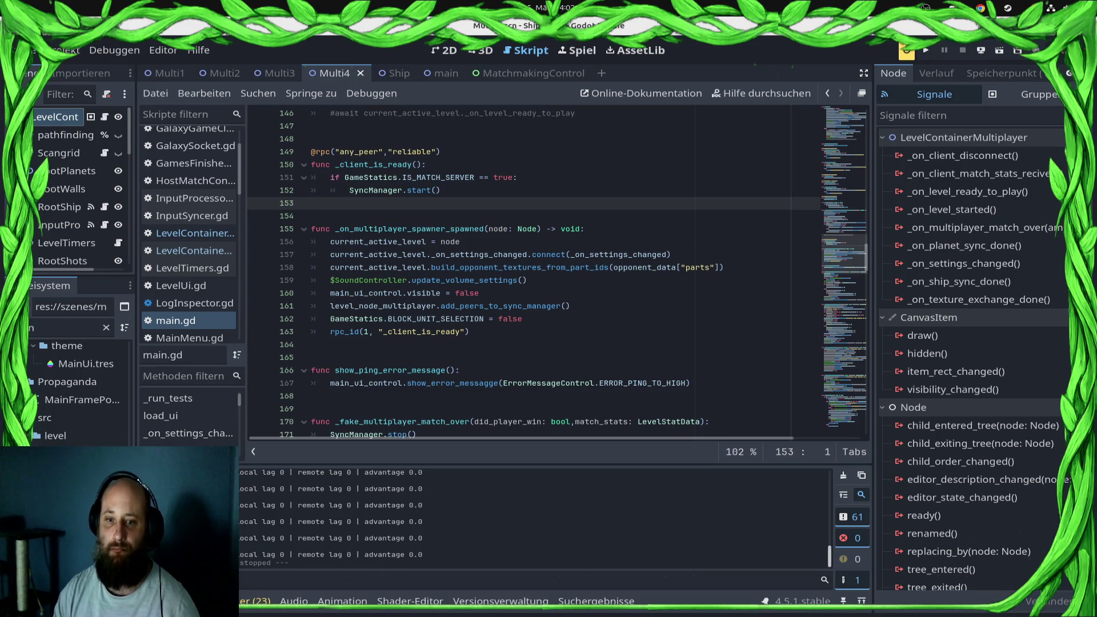
- Add current_active_level.start_timers() under SyncManager.start() in _client_is_ready and save main.gd
{"action": "left_click", "coordinate": [441, 191]}
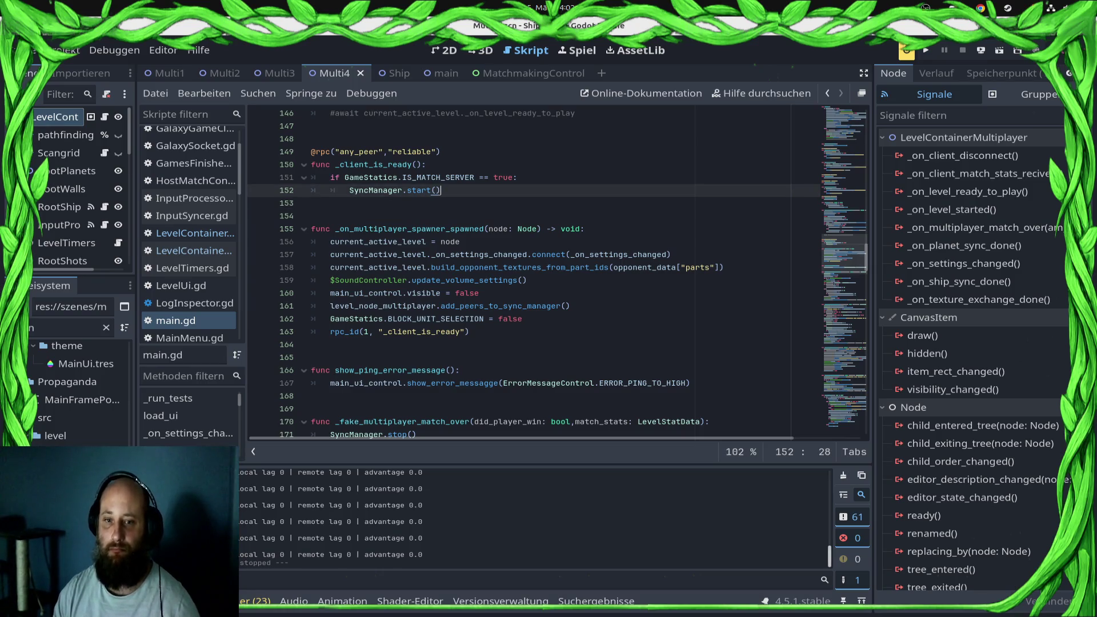
{"action": "key", "text": "Return"}
{"action": "key", "text": "ctrl+v"}
{"action": "left_click", "coordinate": [311, 203]}
{"action": "key", "text": "Right"}
{"action": "key", "text": "Delete"}
{"action": "key", "text": "Delete"}
{"action": "key", "text": "Delete"}
{"action": "key", "text": "Delete"}
{"action": "key", "text": "Delete"}
{"action": "type", "text": "cu"}
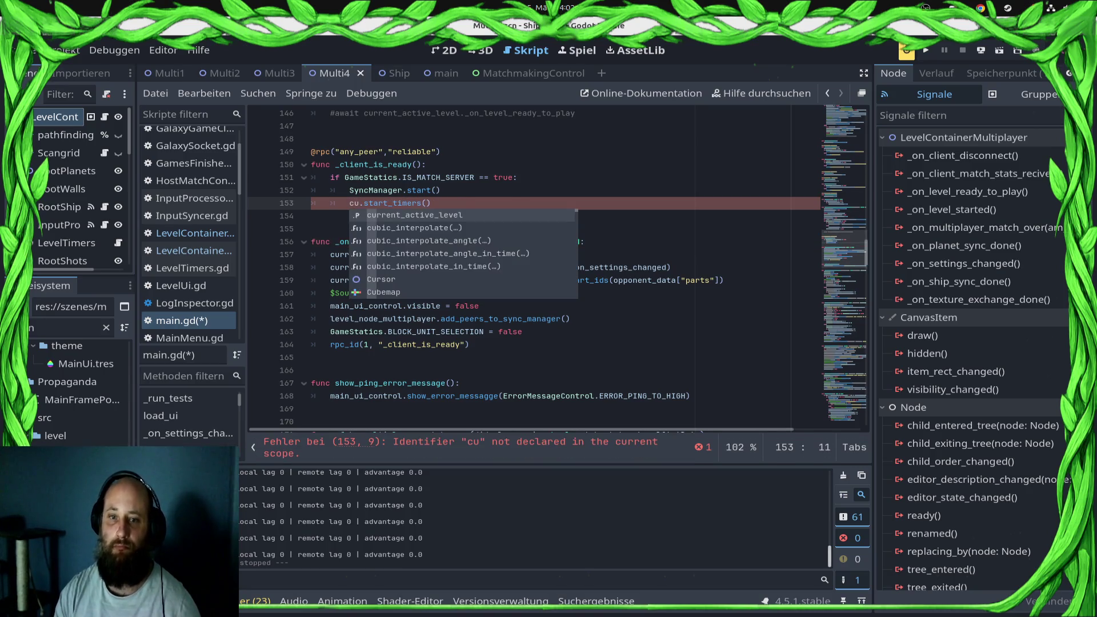
{"action": "type", "text": "rr"}
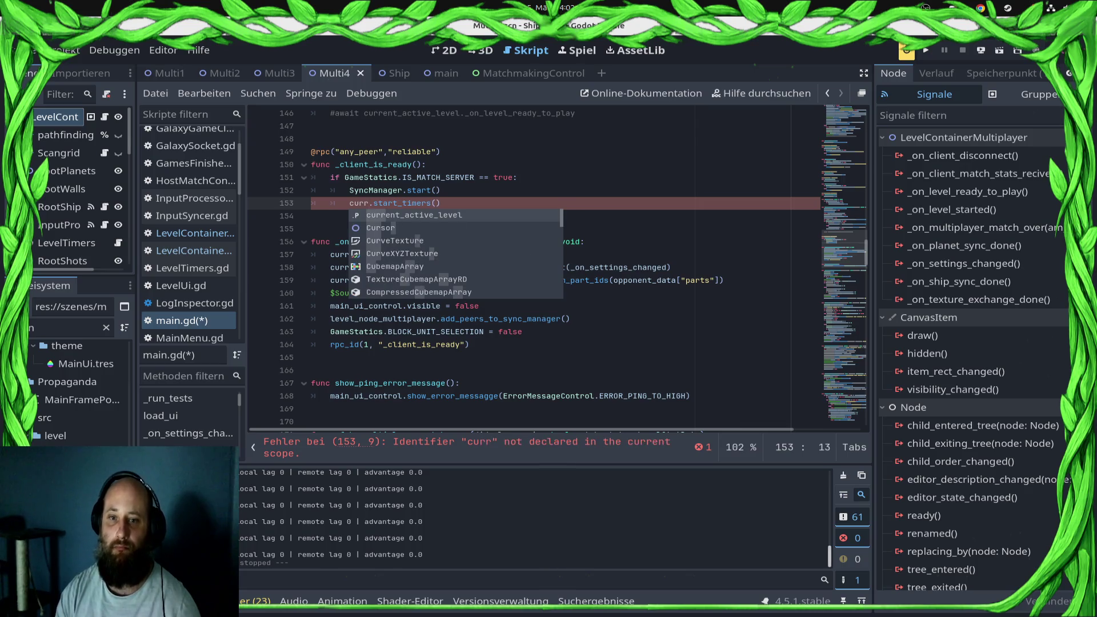
{"action": "key", "text": "Return"}
{"action": "key", "text": "ctrl+s"}
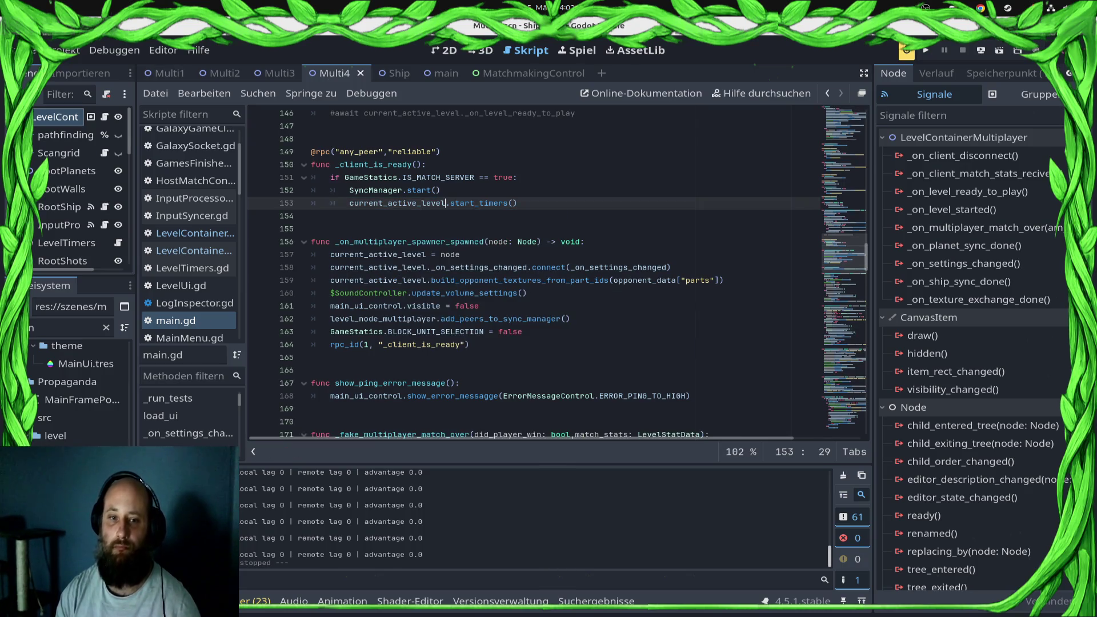
- Return to the level container script, just below _on_sync_started
{"action": "left_click", "coordinate": [195, 250]}
{"action": "left_click", "coordinate": [195, 233]}
{"action": "left_click", "coordinate": [194, 251]}
{"action": "left_click", "coordinate": [343, 293]}
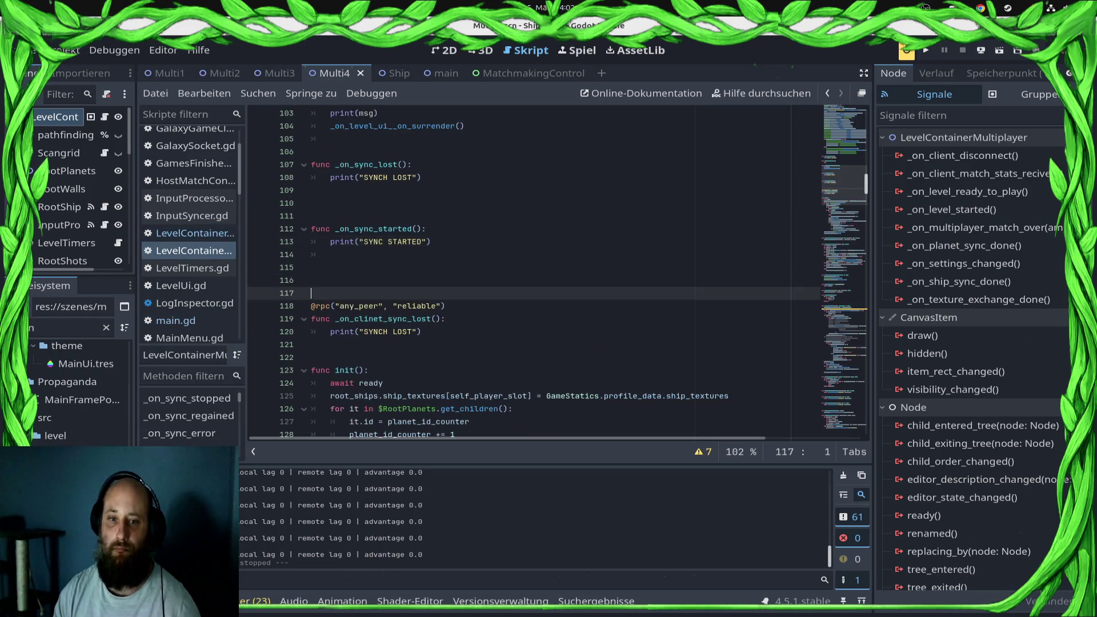
- Add a start_timers() function calling $LevelTimers.start_timers() to the level script and save
{"action": "key", "text": "Up"}
{"action": "type", "text": "func sta"}
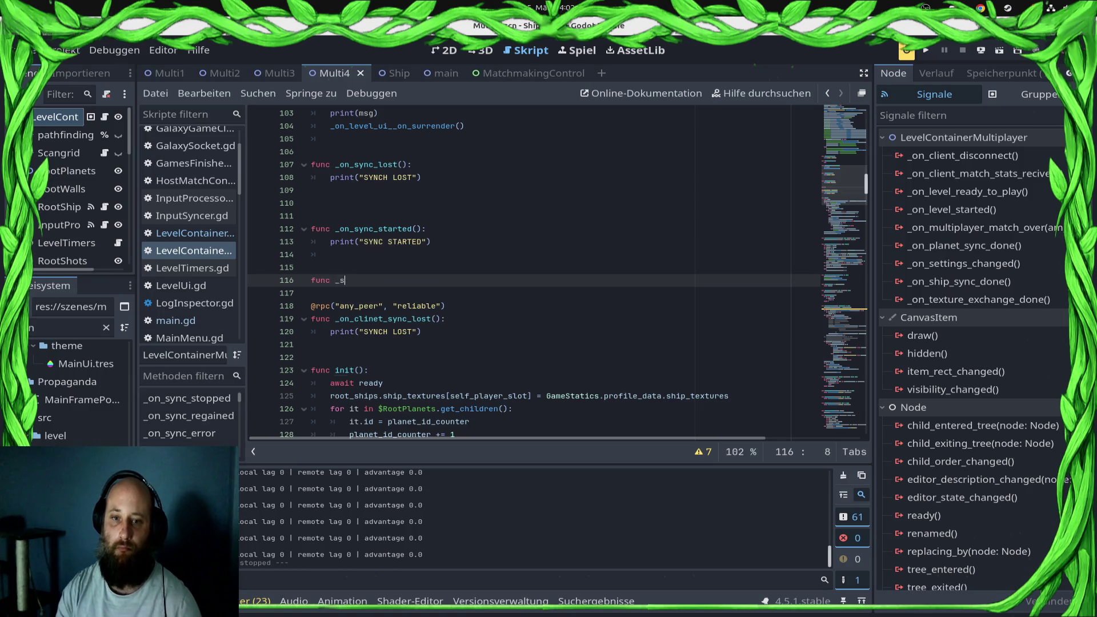
{"action": "type", "text": "rt_timer"}
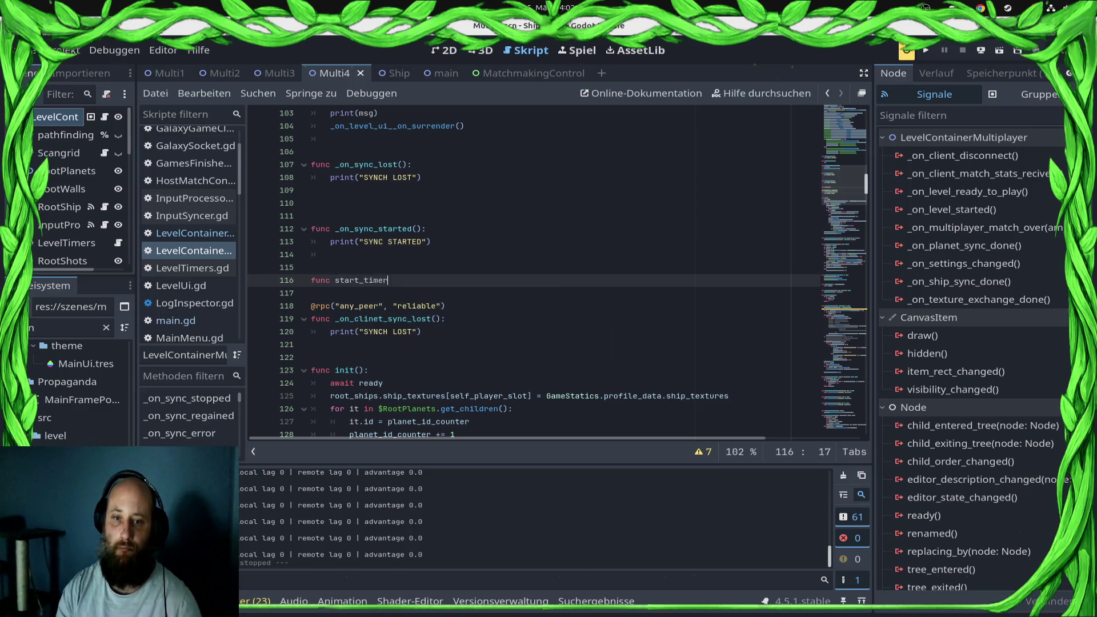
{"action": "type", "text": "s():"}
{"action": "key", "text": "Return"}
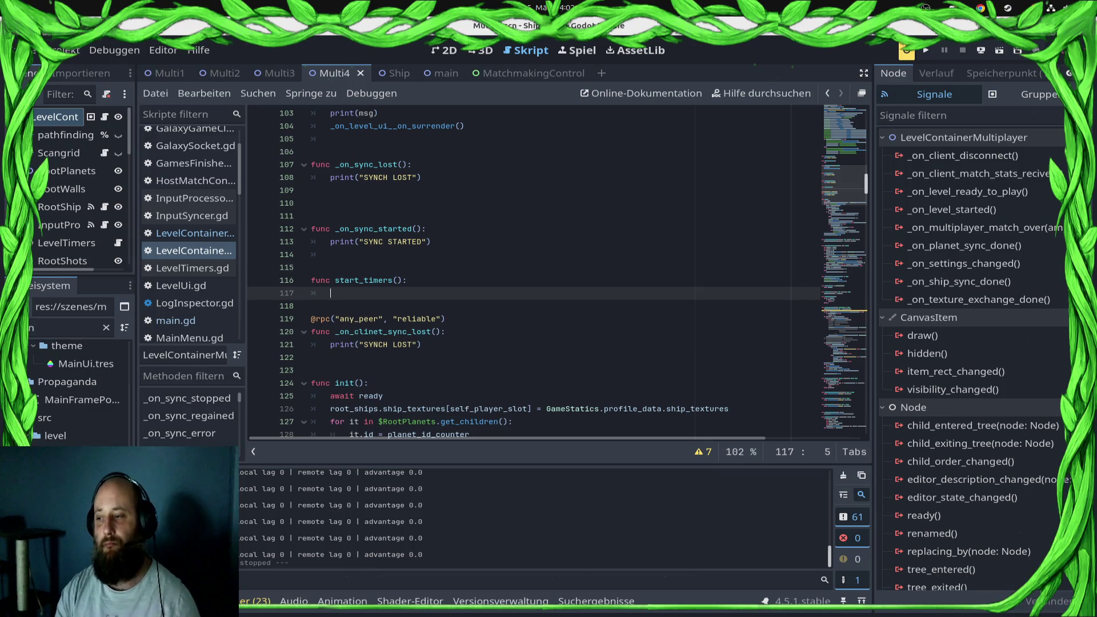
{"action": "type", "text": "$LevelTimers.sta"}
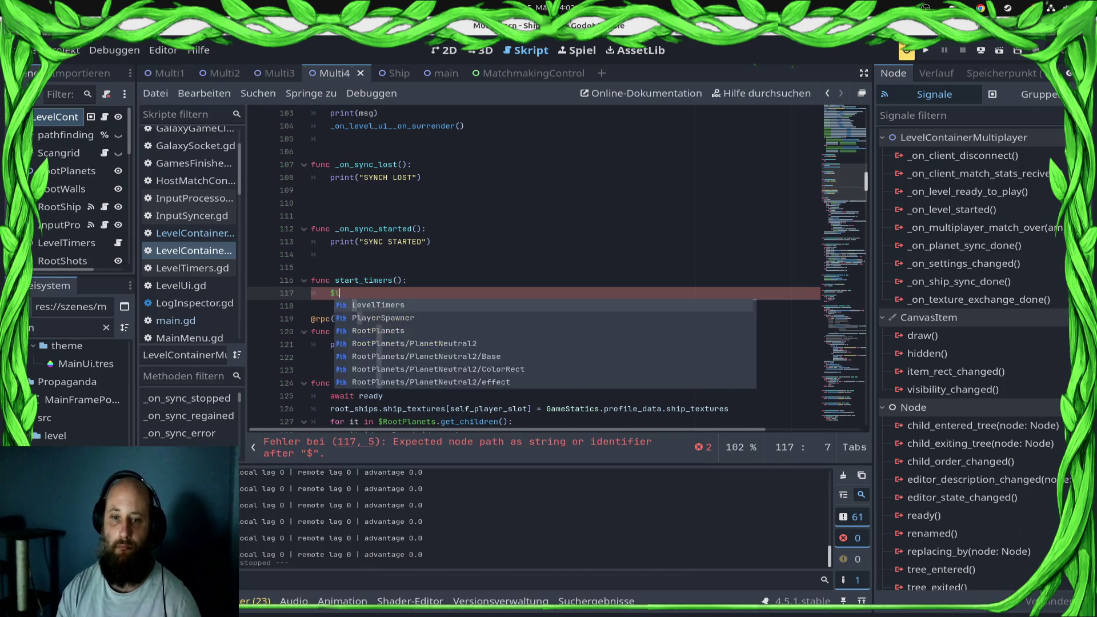
{"action": "key", "text": "Return"}
{"action": "key", "text": "ctrl+s"}
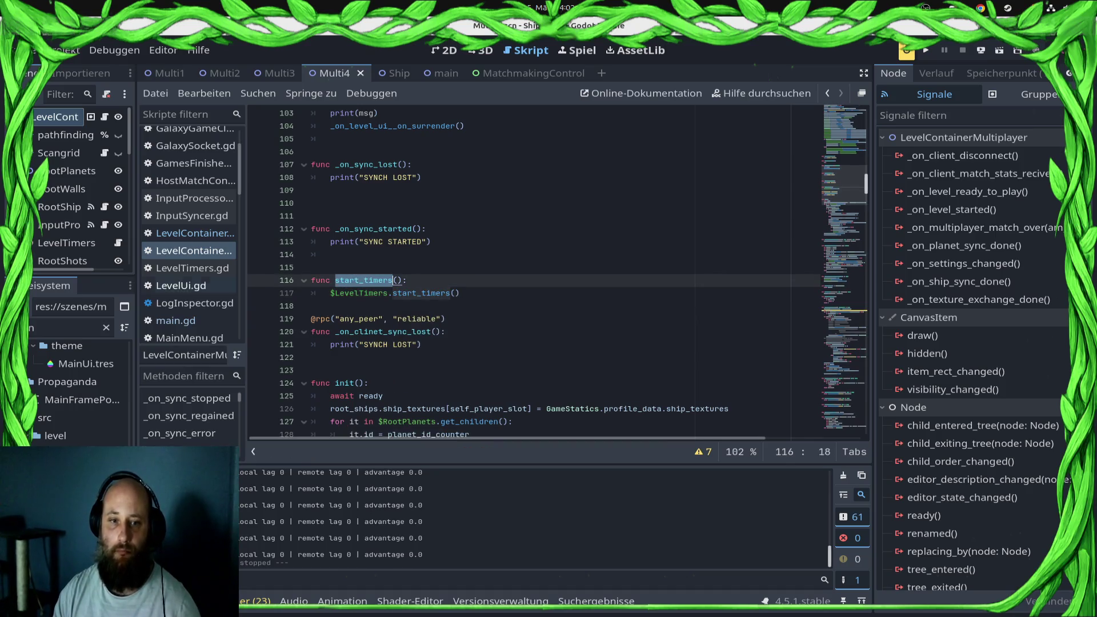
- Copy the current_active_level.start_timers() line into main.gd's spawner function after the rpc_id call
{"action": "left_click", "coordinate": [175, 320]}
{"action": "key", "text": "End"}
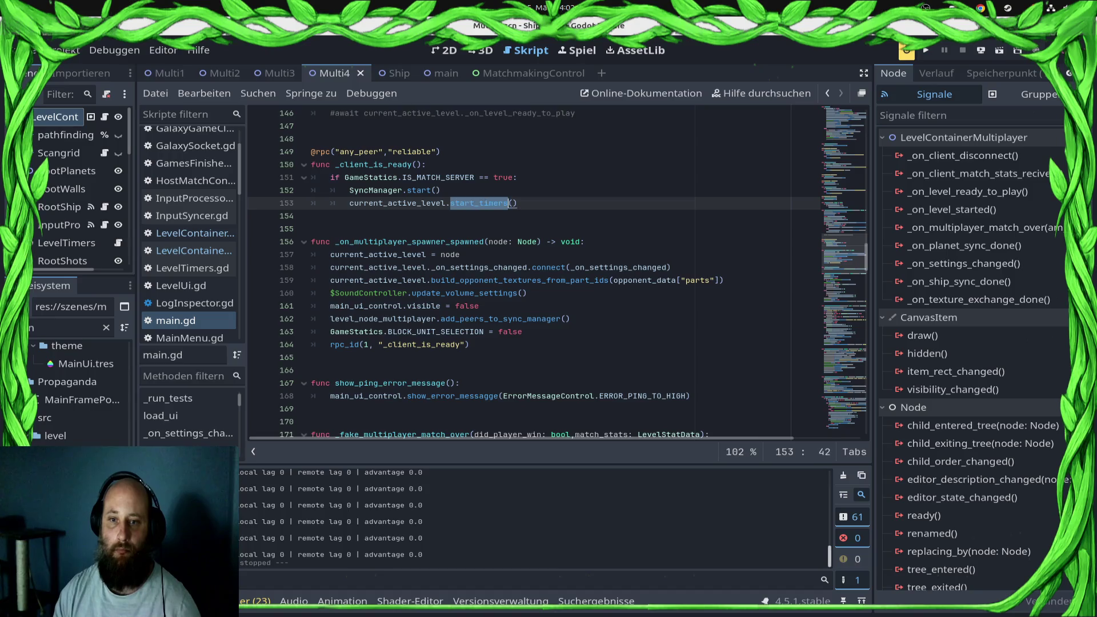
{"action": "key", "text": "shift+Home"}
{"action": "key", "text": "ctrl+c"}
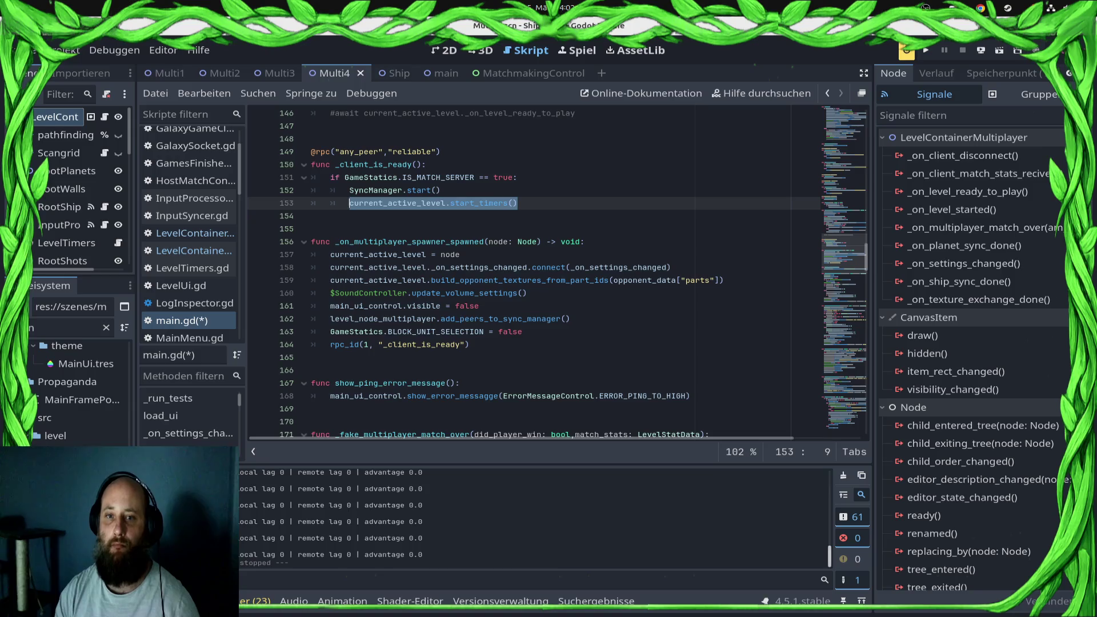
{"action": "key", "text": "Down"}
{"action": "key", "text": "Down"}
{"action": "key", "text": "Down"}
{"action": "key", "text": "End"}
{"action": "key", "text": "Return"}
{"action": "key", "text": "ctrl+v"}
{"action": "key", "text": "ctrl+s"}
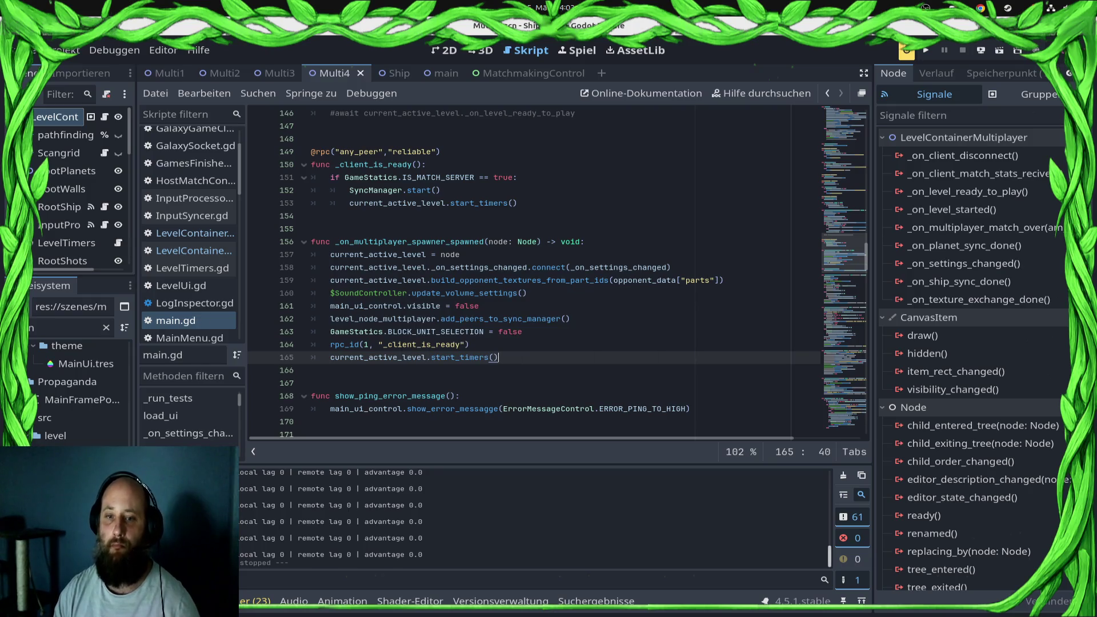
- Delete both current_active_level.start_timers() calls from main.gd and save
{"action": "key", "text": "shift+Home"}
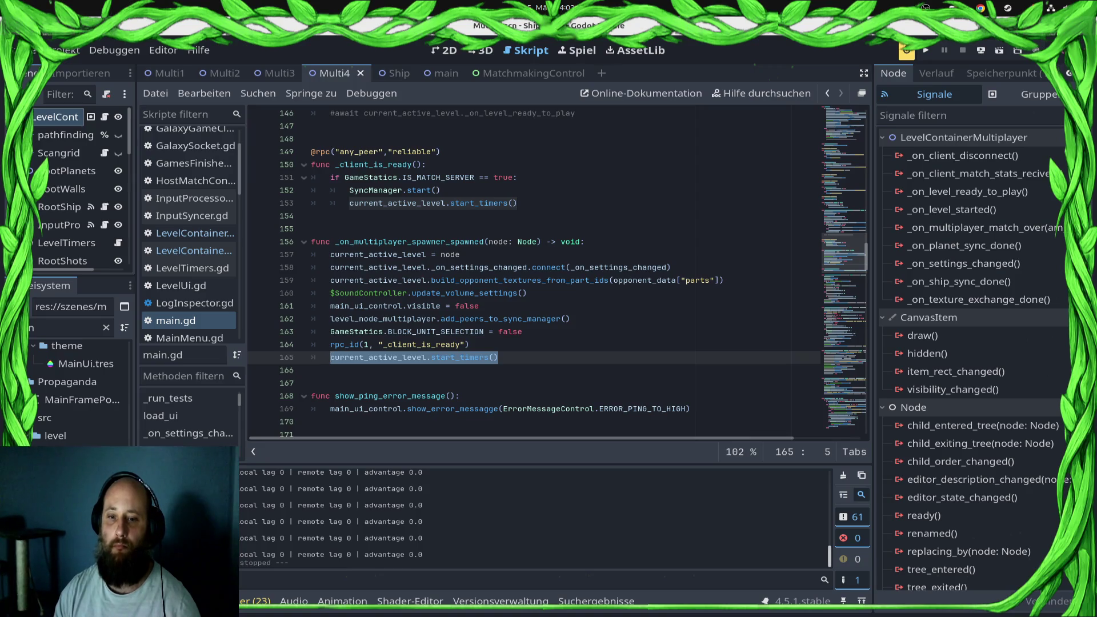
{"action": "key", "text": "BackSpace"}
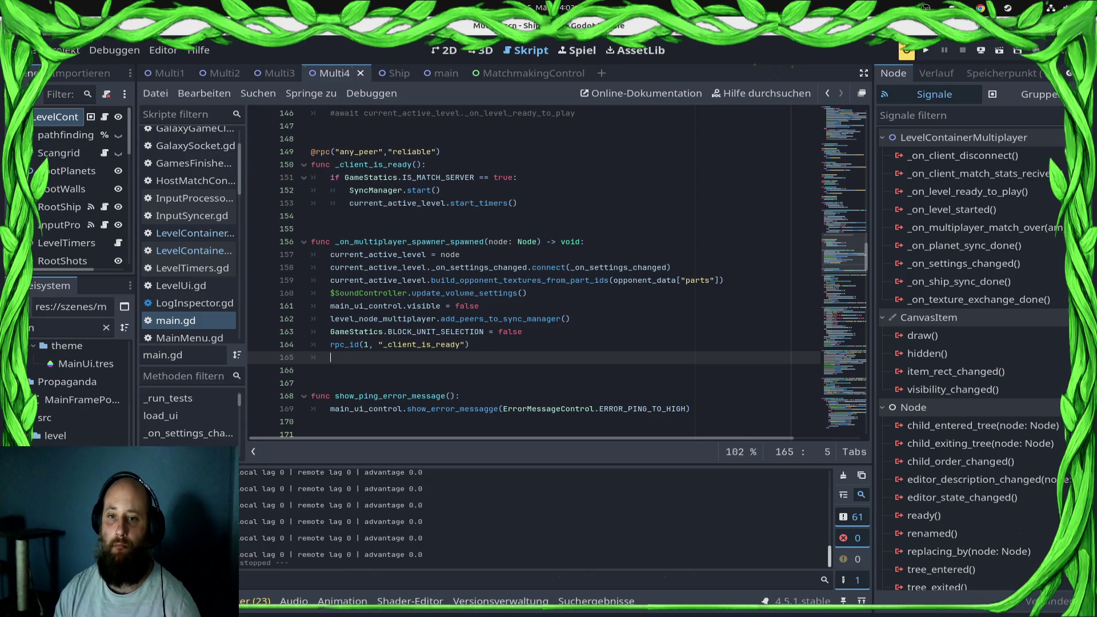
{"action": "left_click", "coordinate": [517, 203]}
{"action": "key", "text": "shift+Home"}
{"action": "key", "text": "BackSpace"}
{"action": "key", "text": "ctrl+s"}
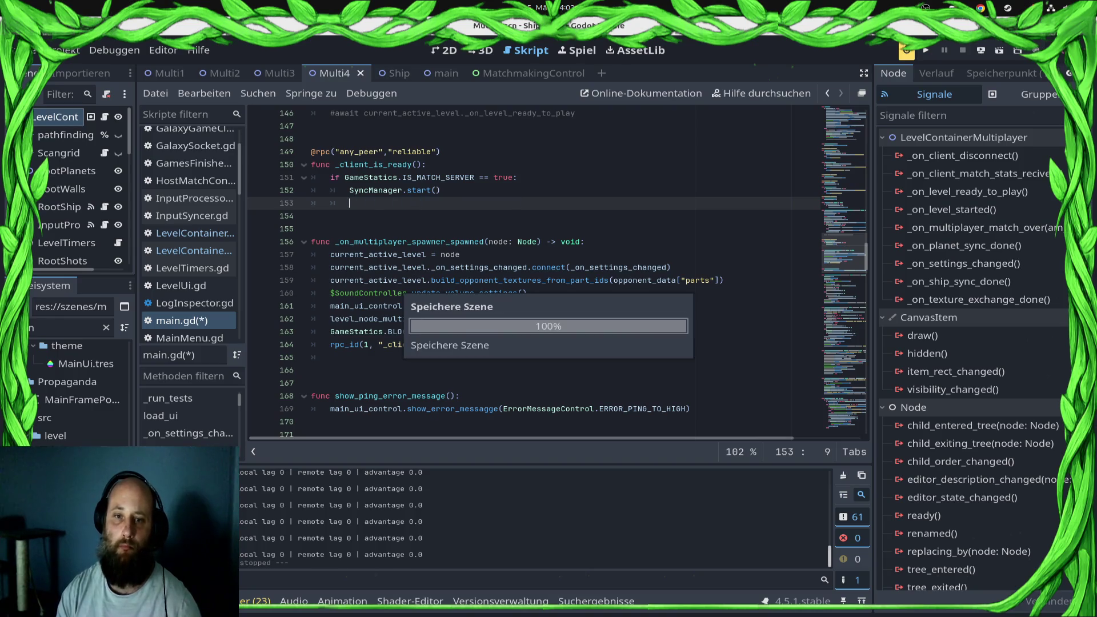
{"action": "left_click", "coordinate": [188, 234]}
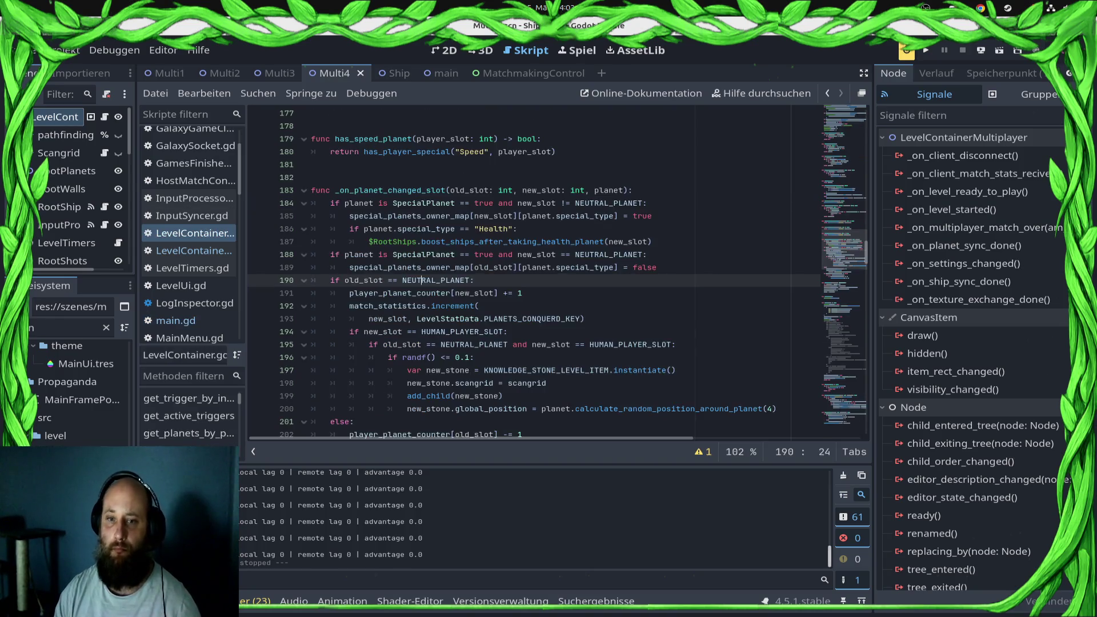
- Copy the add_peers_to_sync_manager() statement from line 162 of main.gd
{"action": "left_click", "coordinate": [188, 250]}
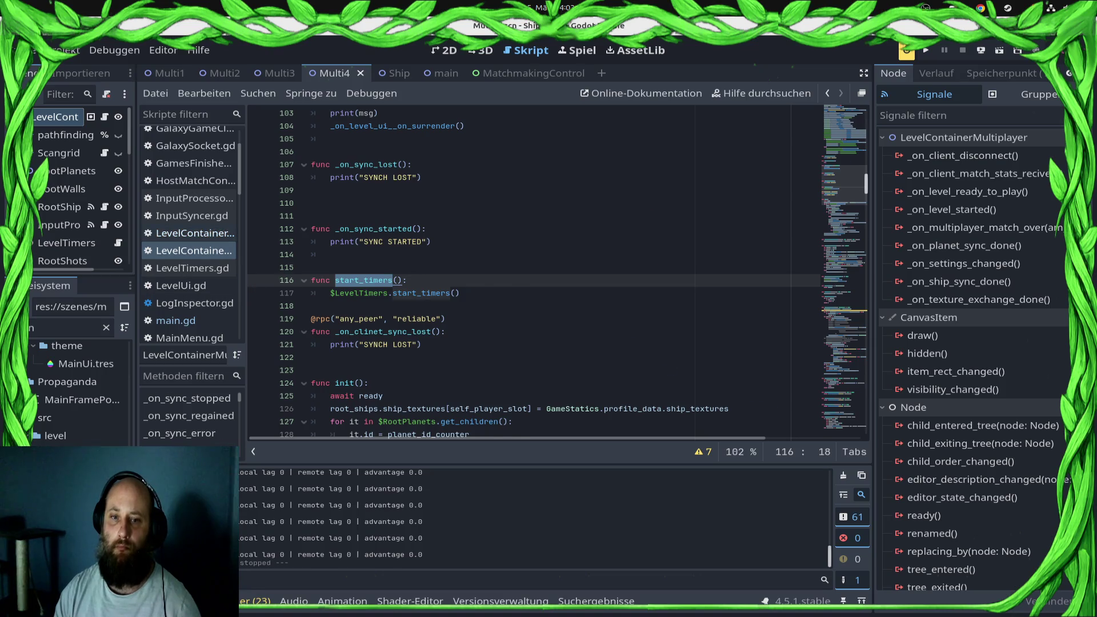
{"action": "left_click", "coordinate": [189, 234]}
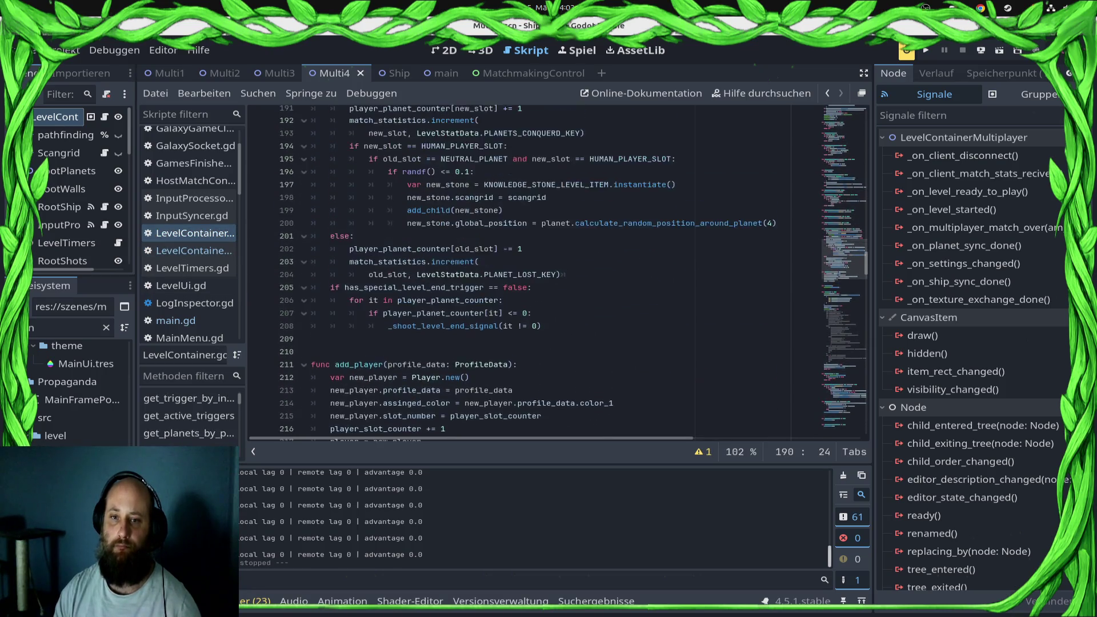
{"action": "left_click", "coordinate": [189, 250]}
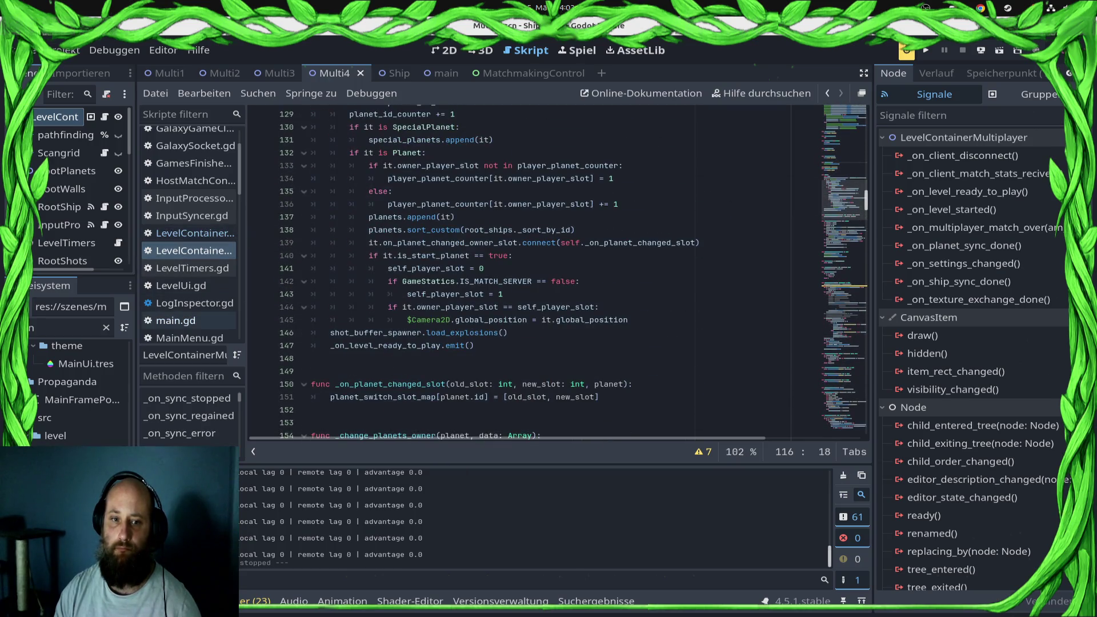
{"action": "left_click", "coordinate": [189, 320]}
{"action": "left_click", "coordinate": [571, 319]}
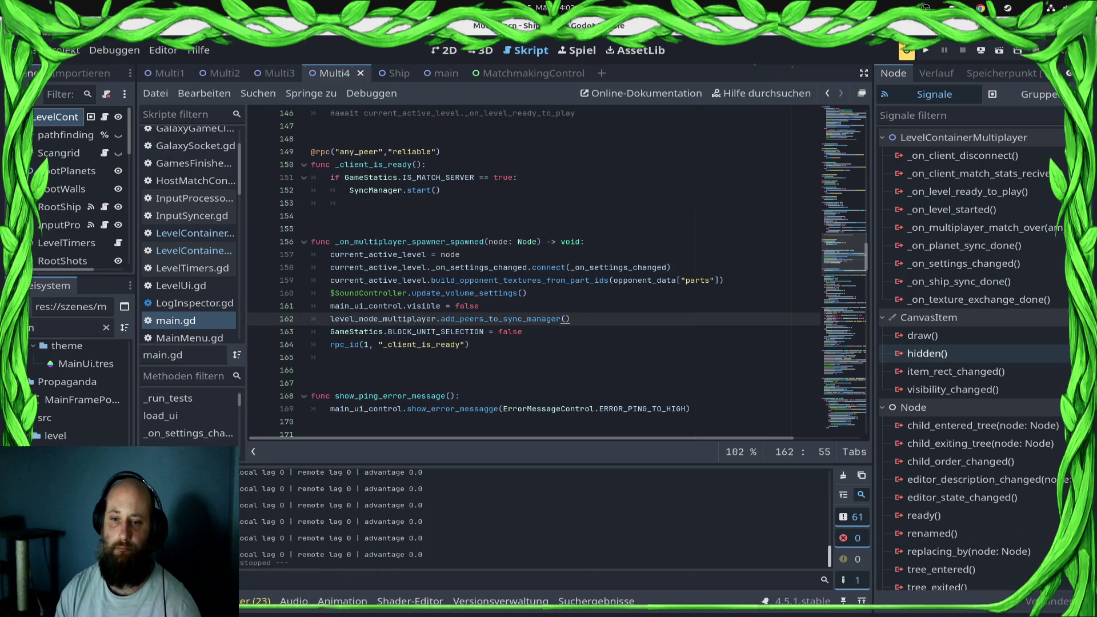
{"action": "key", "text": "shift+Home"}
{"action": "key", "text": "ctrl+c"}
- Paste add_peers_to_sync_manager() on a new line after line 144 and save main.gd
{"action": "scroll", "coordinate": [514, 258], "scroll_direction": "up", "scroll_amount": 5}
{"action": "left_click", "coordinate": [499, 279]}
{"action": "key", "text": "Return"}
{"action": "key", "text": "ctrl+s"}
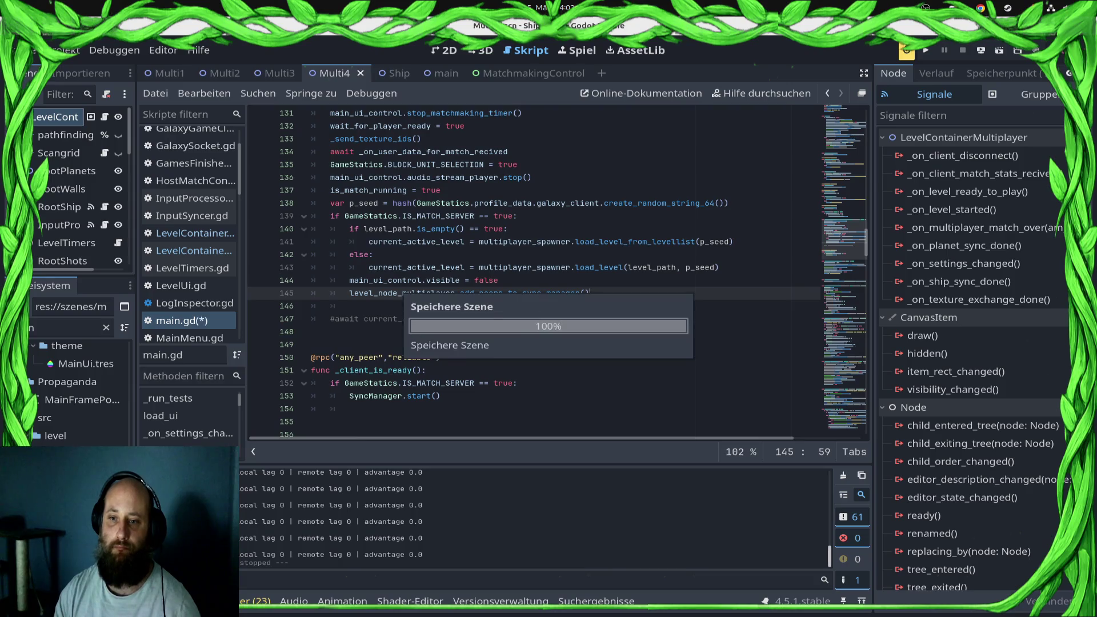
{"action": "key", "text": "alt+Up"}
{"action": "key", "text": "ctrl+v"}
{"action": "key", "text": "ctrl+s"}
{"action": "scroll", "coordinate": [557, 274], "scroll_direction": "down", "scroll_amount": 5}
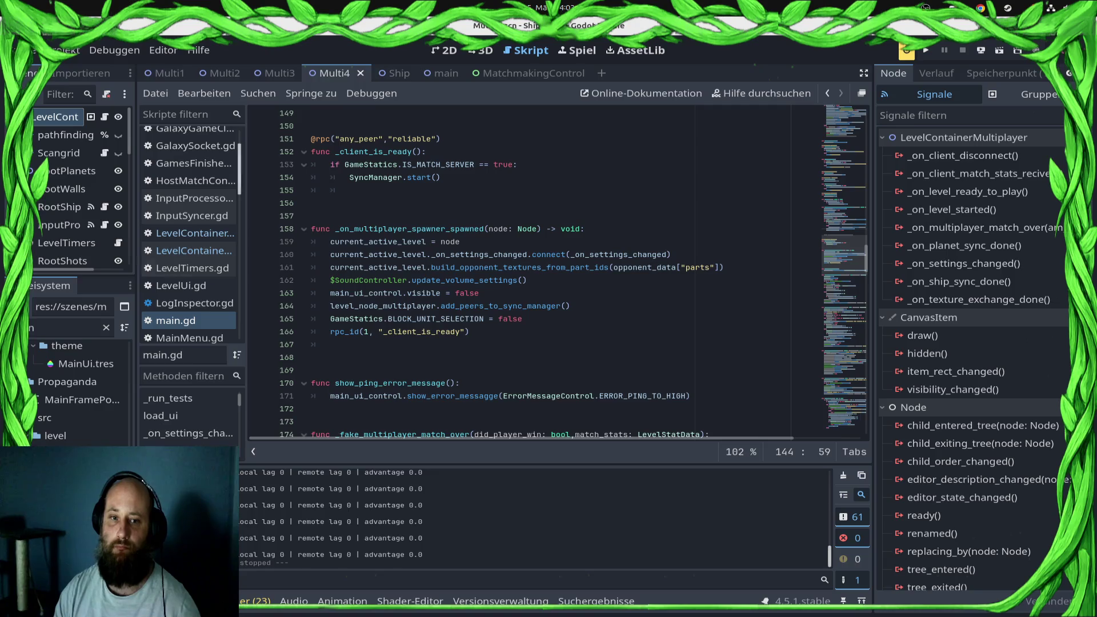
- Move $LevelTimers.start_timers() into _on_sync_started in the level container script
{"action": "left_click", "coordinate": [195, 233]}
{"action": "left_click", "coordinate": [194, 250]}
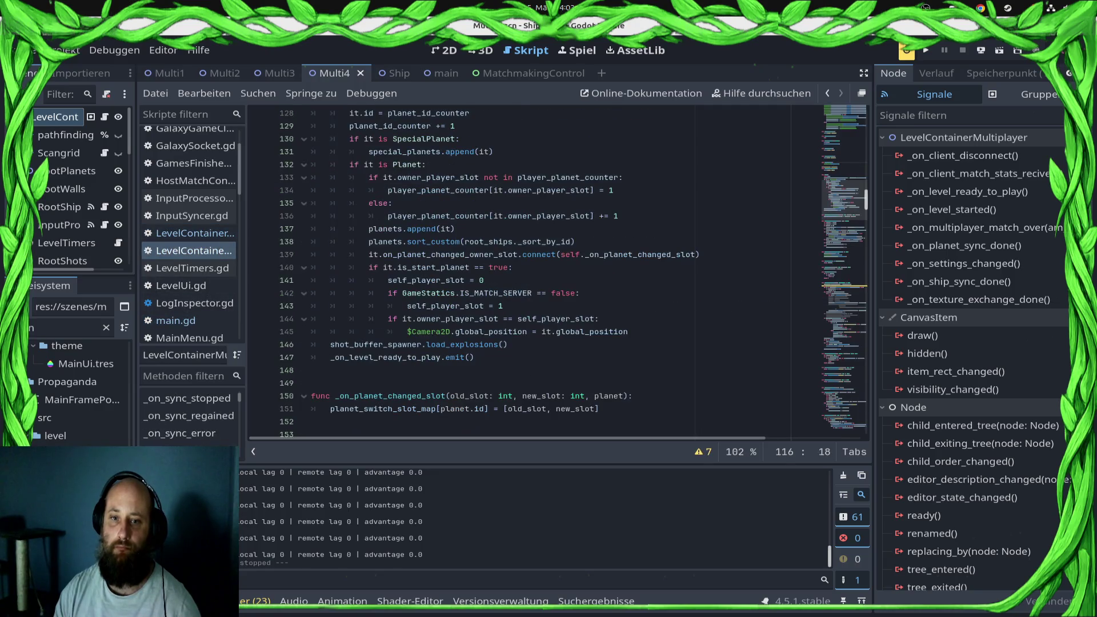
{"action": "key", "text": "Down"}
{"action": "key", "text": "End"}
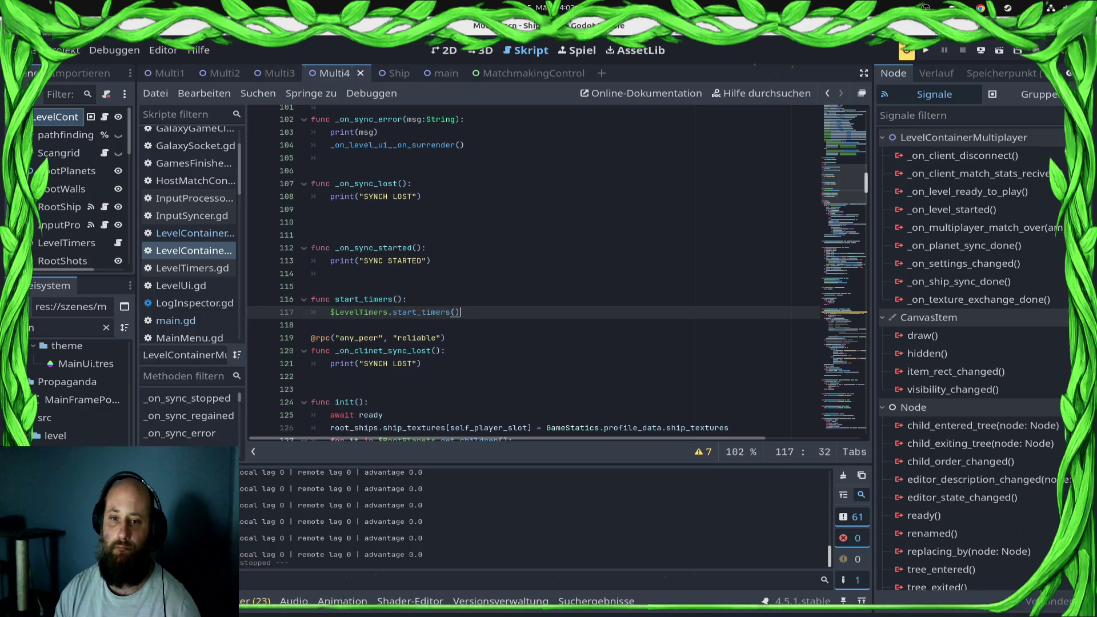
{"action": "key", "text": "shift+Home"}
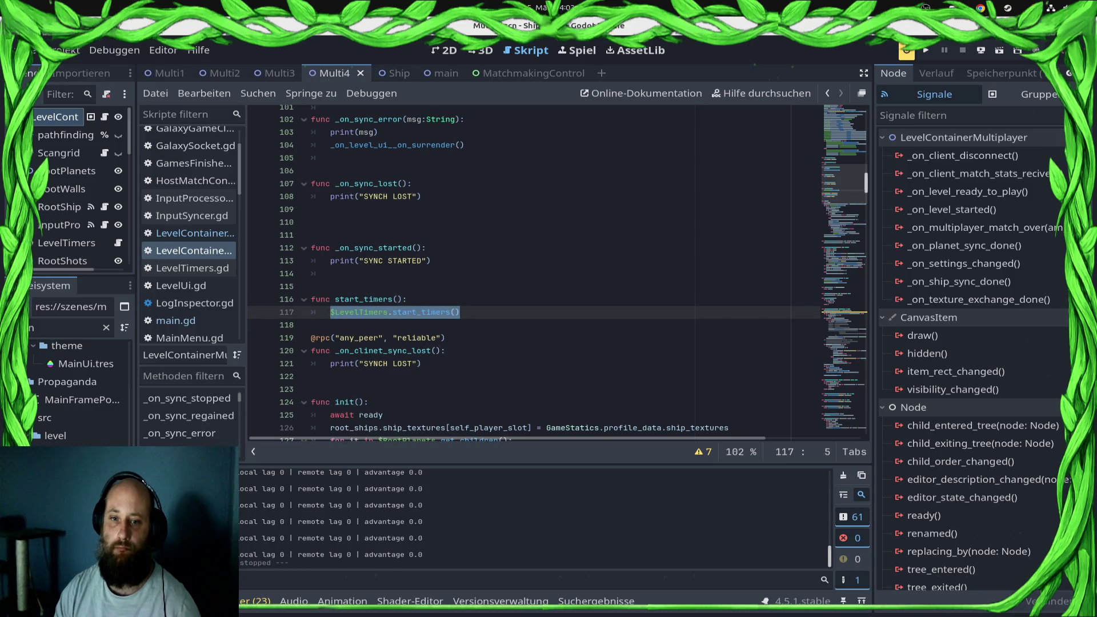
{"action": "key", "text": "ctrl+x"}
{"action": "key", "text": "Up"}
{"action": "key", "text": "Up"}
{"action": "key", "text": "Up"}
{"action": "key", "text": "End"}
{"action": "key", "text": "Return"}
{"action": "key", "text": "ctrl+v"}
- Delete the now-empty start_timers function and save the level container script
{"action": "key", "text": "Down"}
{"action": "key", "text": "Down"}
{"action": "key", "text": "Down"}
{"action": "key", "text": "End"}
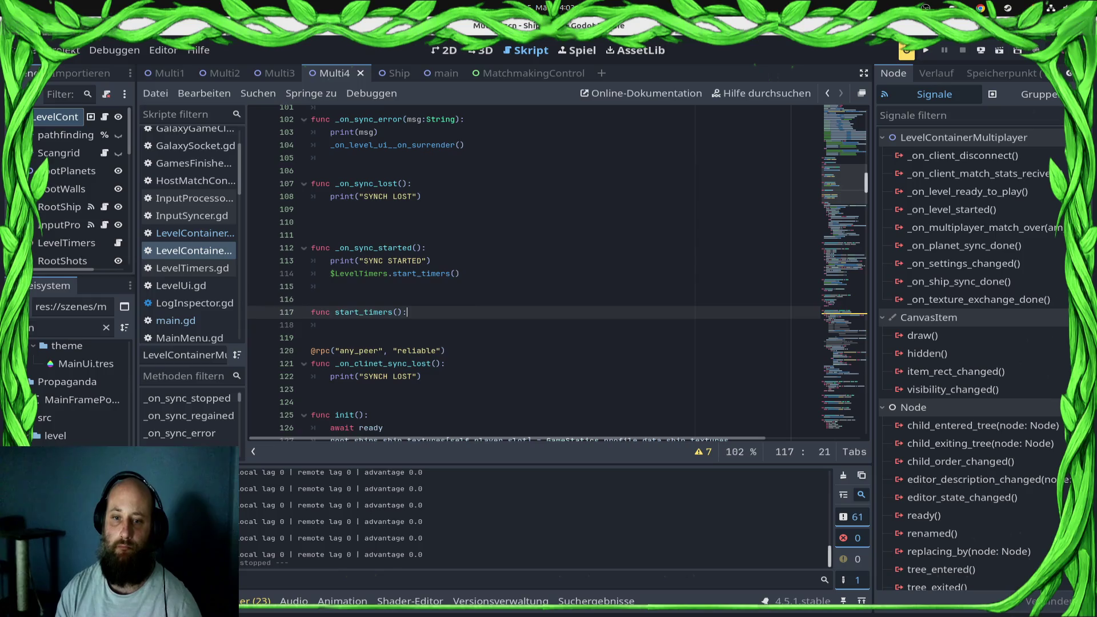
{"action": "key", "text": "shift+Up"}
{"action": "key", "text": "shift+Up"}
{"action": "key", "text": "shift+Home"}
{"action": "key", "text": "Delete"}
{"action": "key", "text": "ctrl+s"}
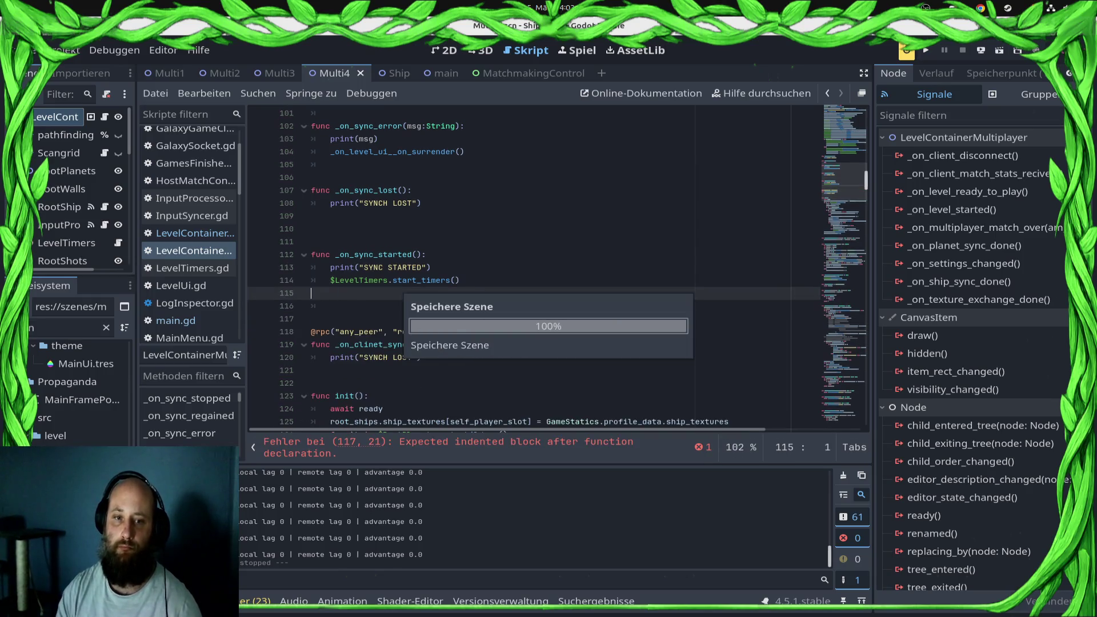
- Remove the surplus blank line after SyncManager.start() in main.gd and save
{"action": "left_click", "coordinate": [176, 321]}
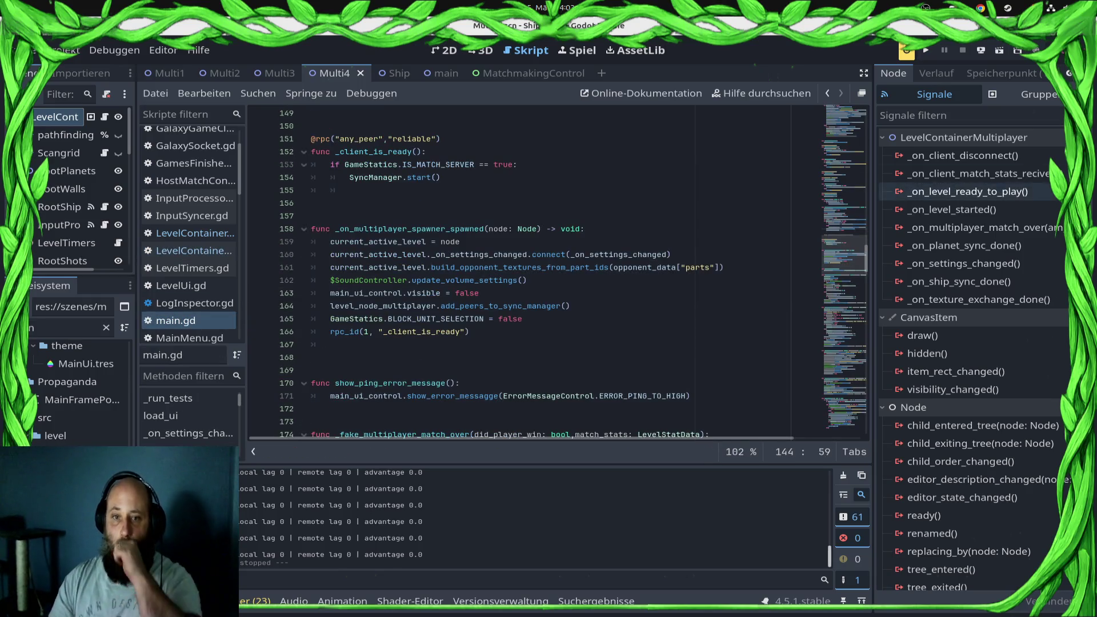
{"action": "double_click", "coordinate": [375, 177]}
{"action": "key", "text": "Down"}
{"action": "key", "text": "shift+Home"}
{"action": "key", "text": "BackSpace"}
{"action": "key", "text": "BackSpace"}
{"action": "key", "text": "ctrl+s"}
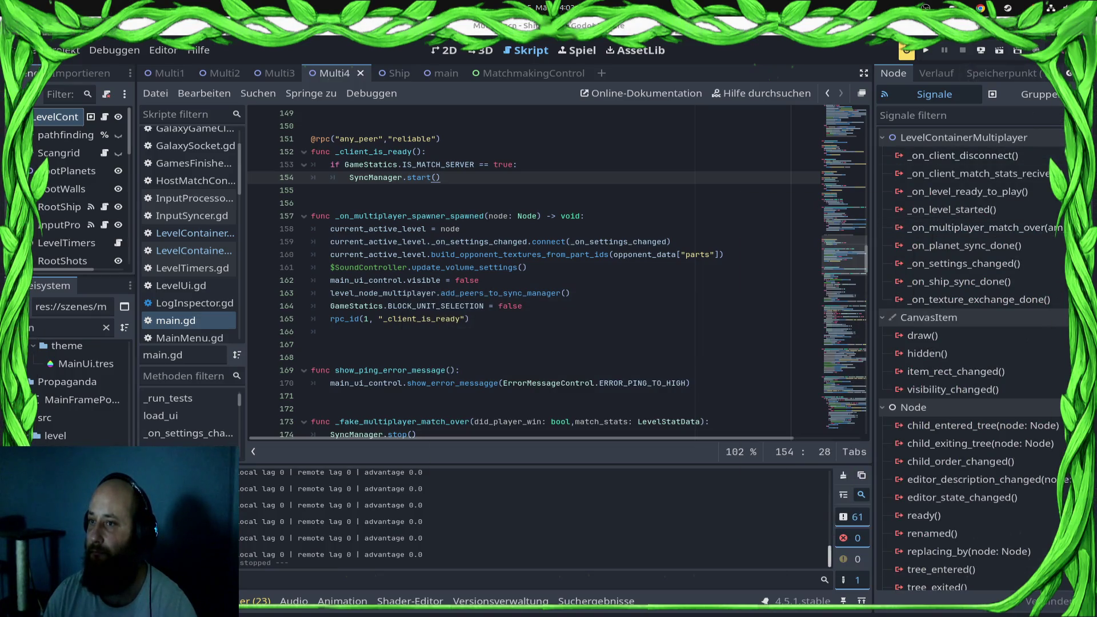
- Re-export the project for the web and run it with F5
{"action": "left_click", "coordinate": [981, 50]}
{"action": "left_click", "coordinate": [974, 87]}
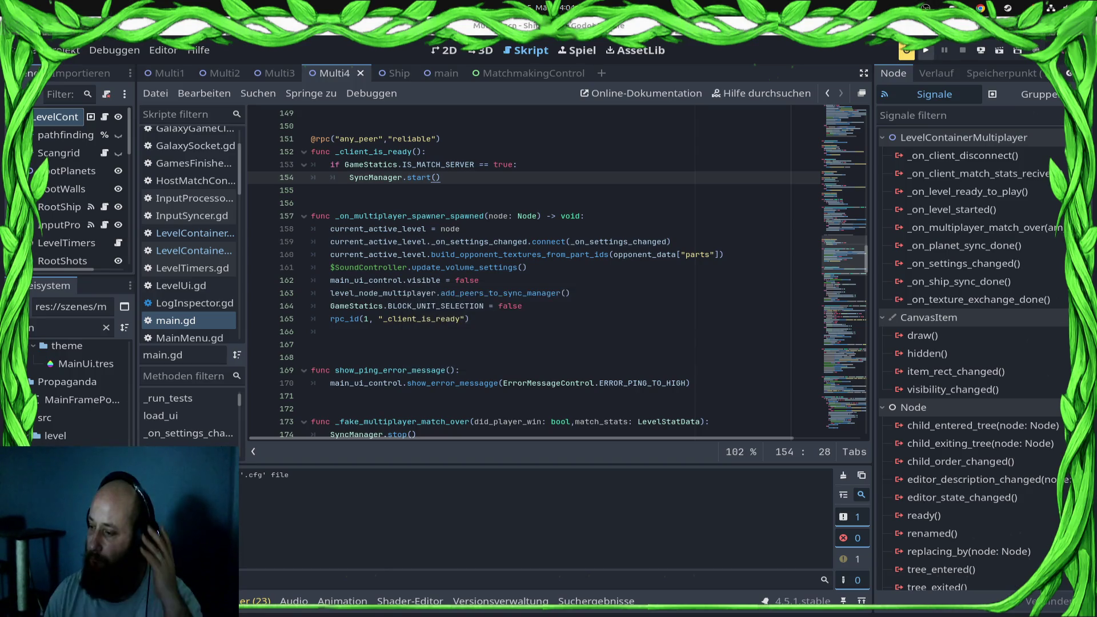
{"action": "key", "text": "F5"}
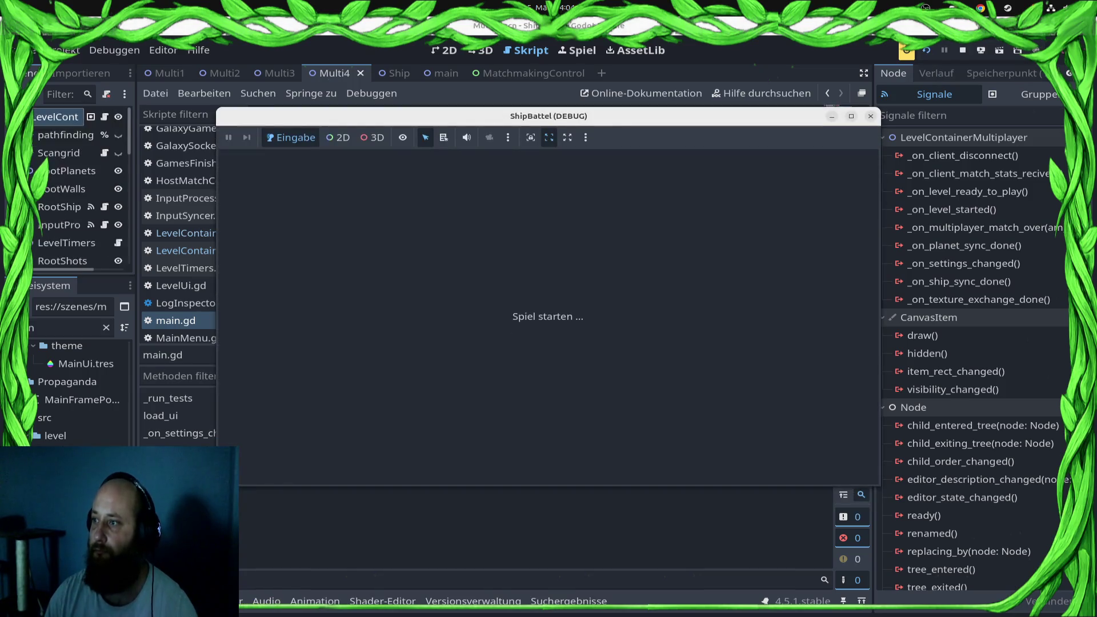
- Bring back the game window and queue for a ranked match from the multiplayer leaderboard screen
{"action": "key", "text": "super"}
{"action": "key", "text": "super"}
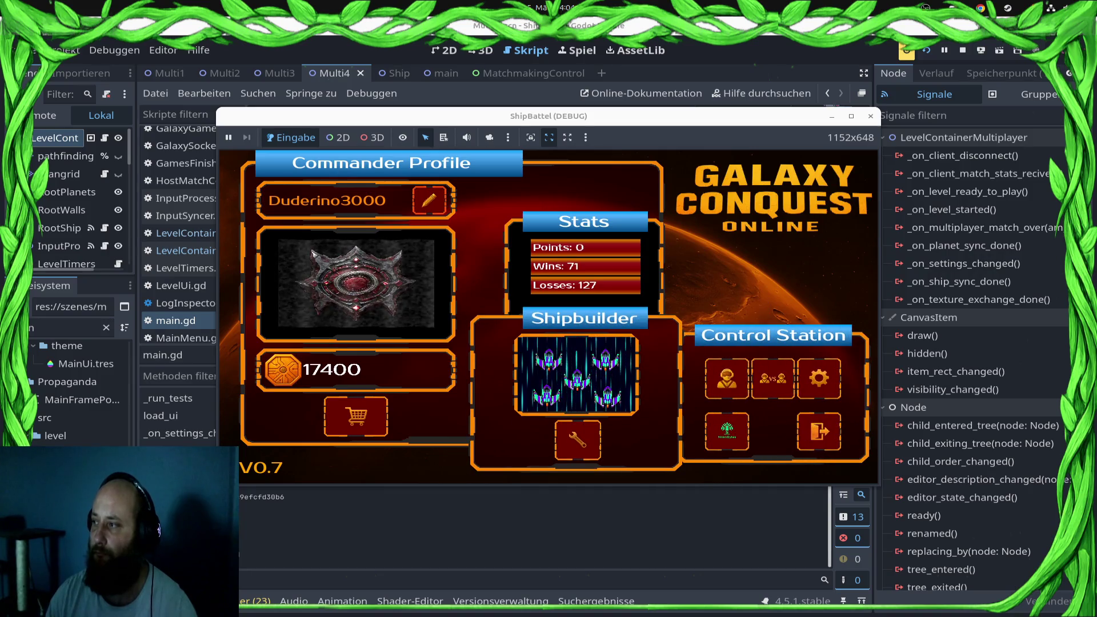
{"action": "key", "text": "super"}
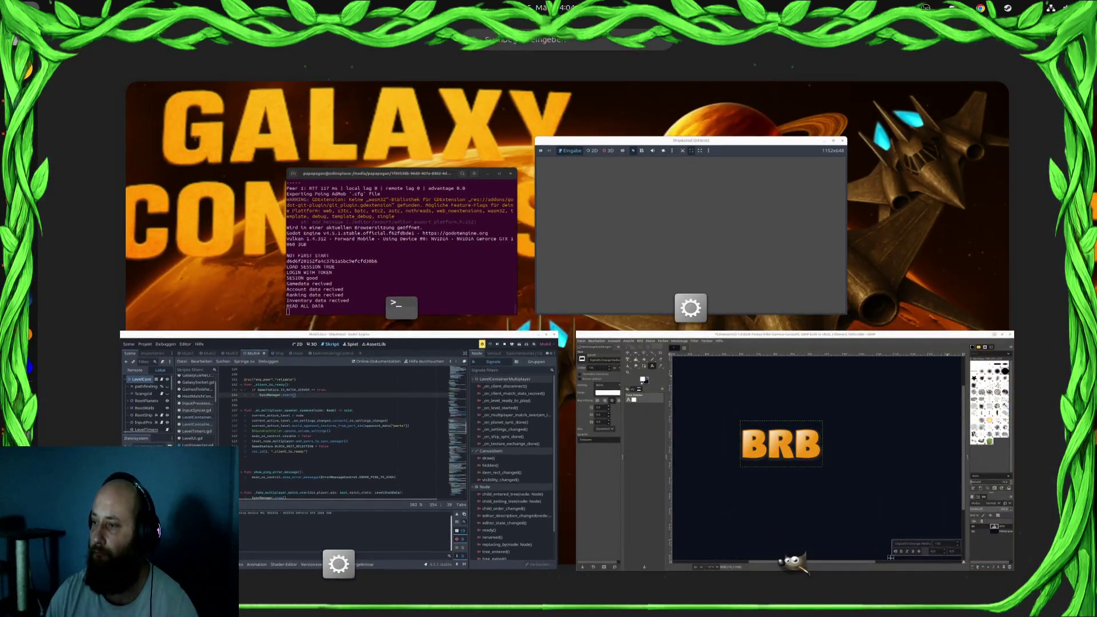
{"action": "key", "text": "super"}
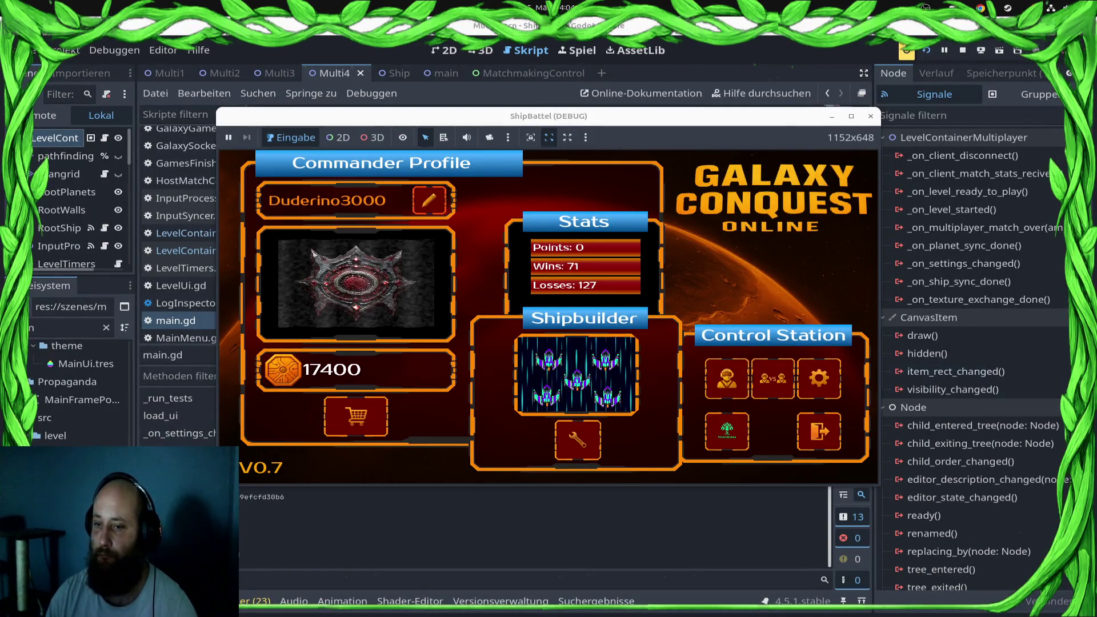
{"action": "left_click", "coordinate": [773, 378]}
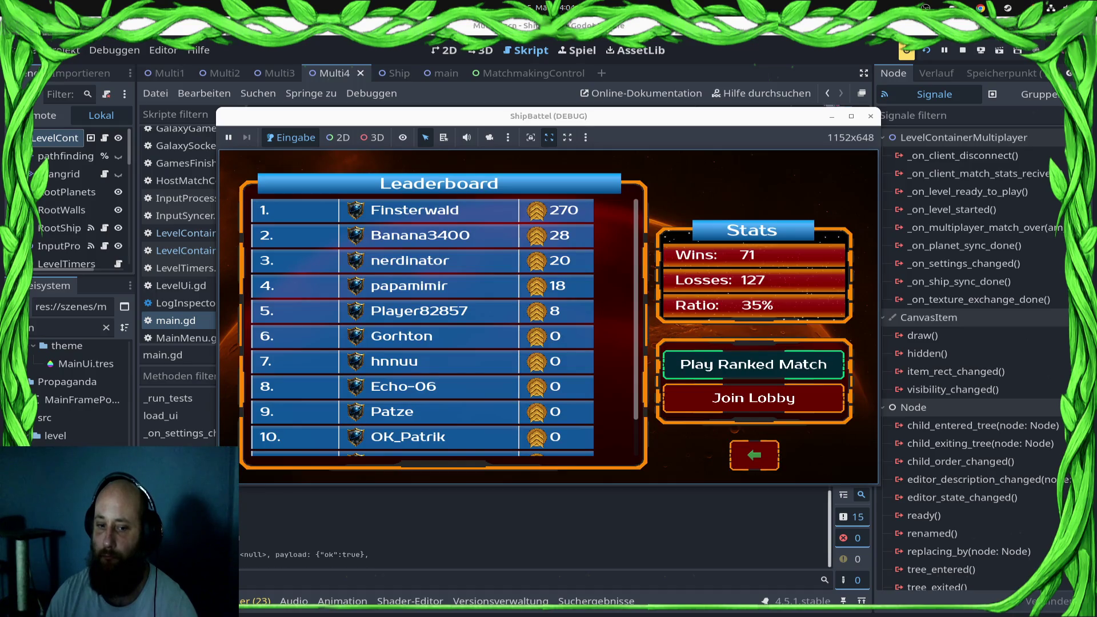
{"action": "left_click", "coordinate": [753, 364]}
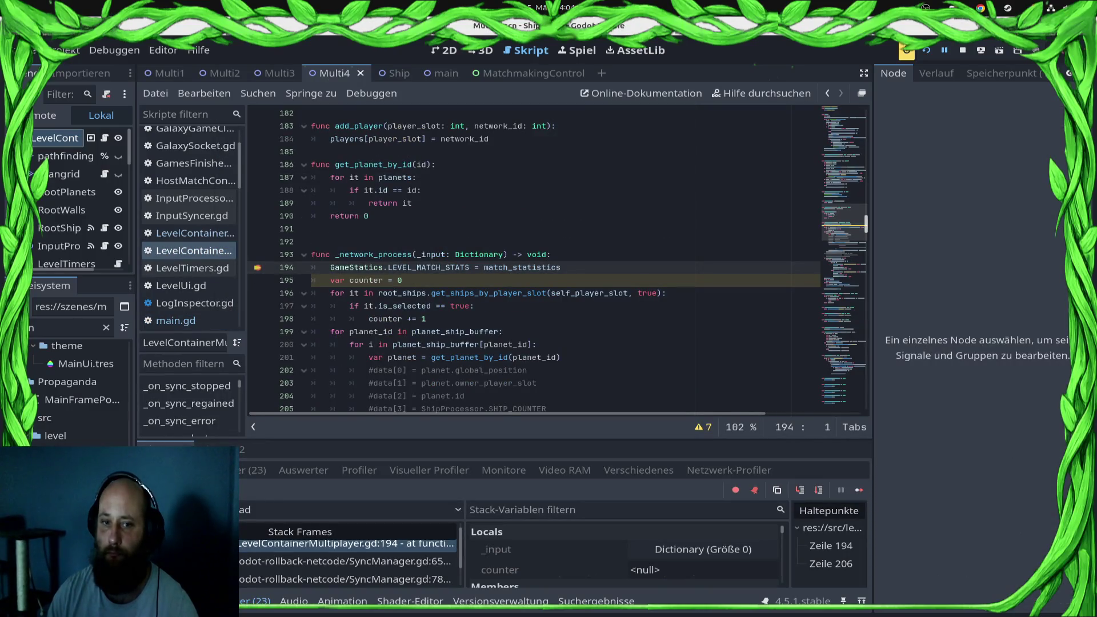
- Resume execution past the line 194 and line 206 breakpoints
{"action": "left_click", "coordinate": [859, 490]}
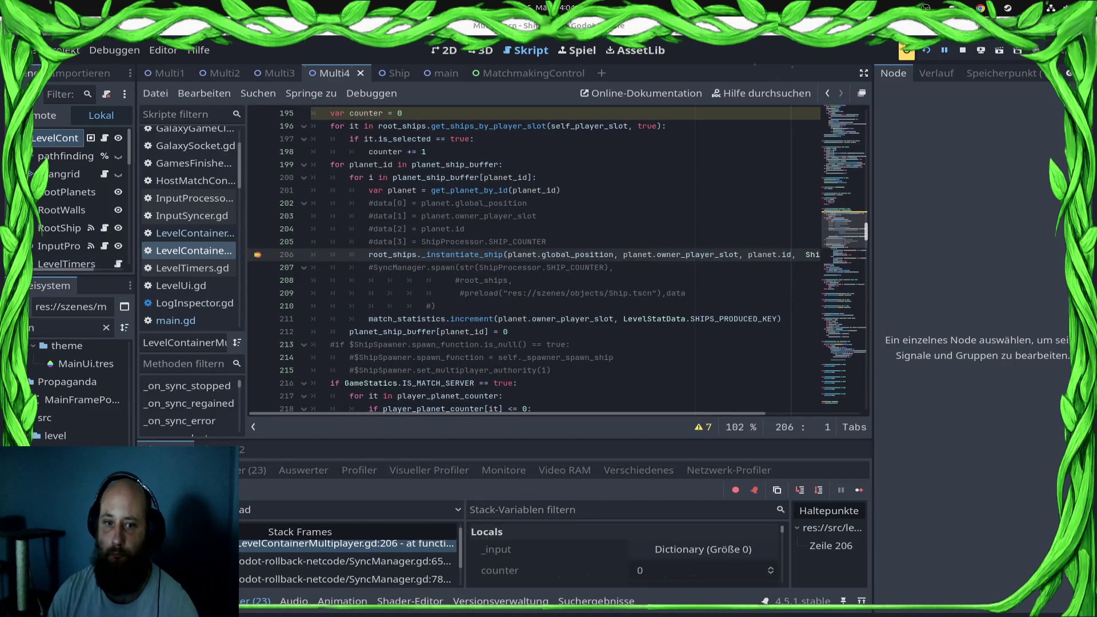
{"action": "left_click", "coordinate": [858, 490]}
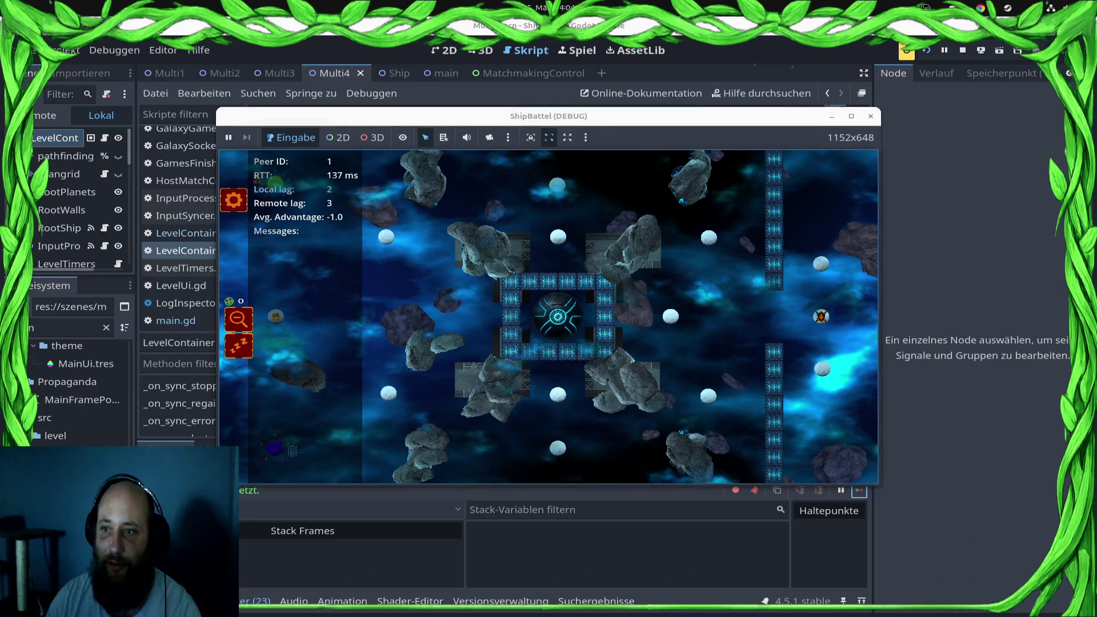
- Maximize the ShipBattel (DEBUG) window to fill the screen
{"action": "left_click", "coordinate": [851, 116]}
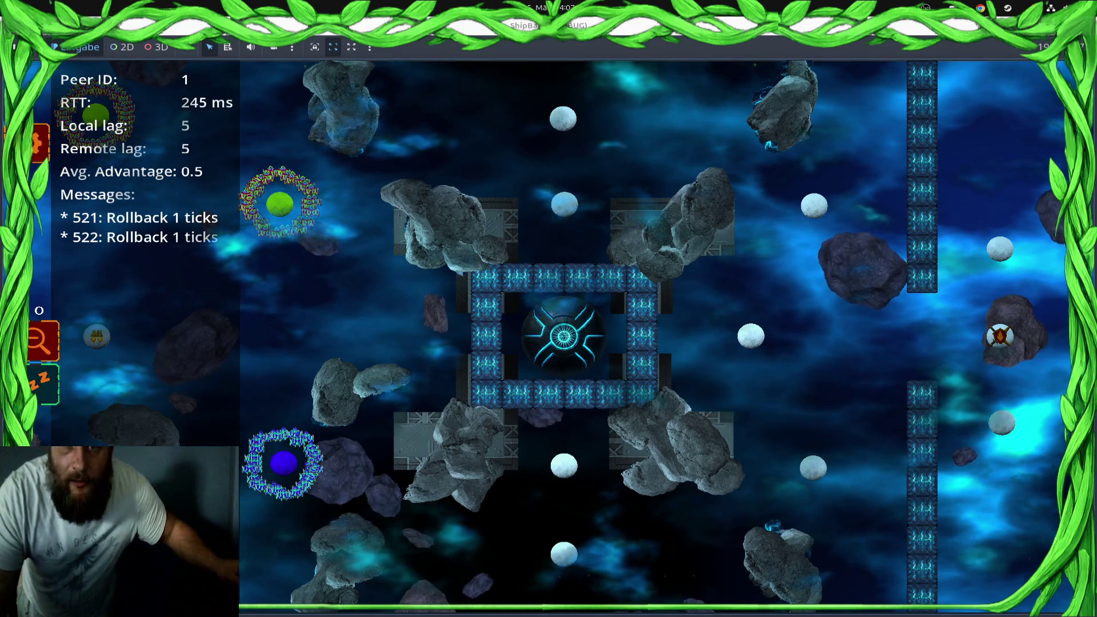
- Command ships around the blue planet, review the SpawnManager.gd line 126 error, then stop the game
{"action": "left_click", "coordinate": [528, 151]}
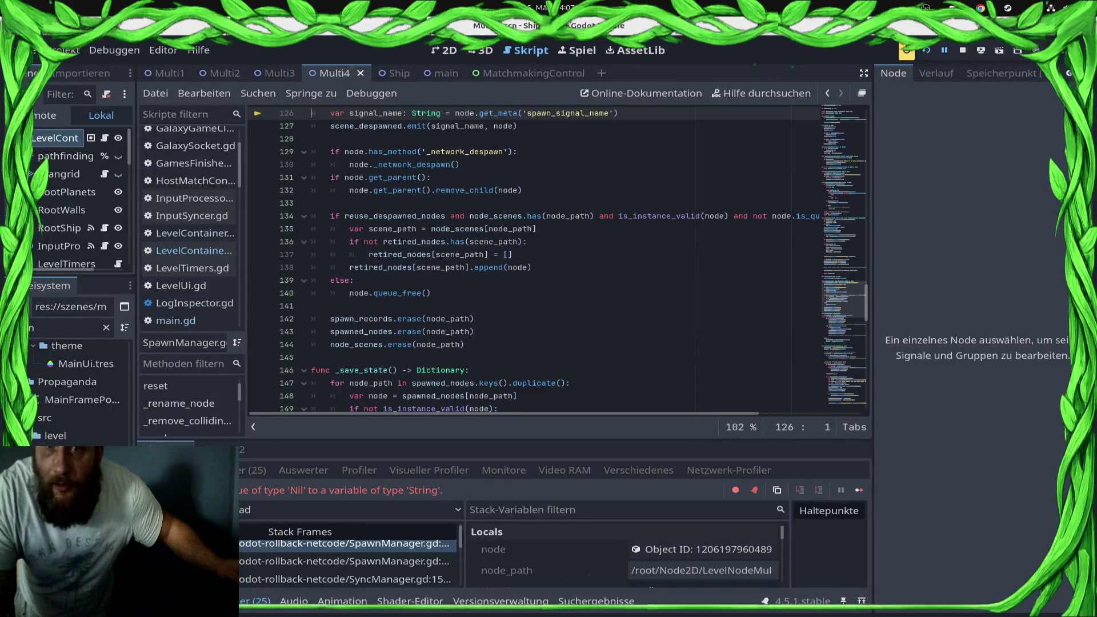
{"action": "scroll", "coordinate": [534, 261], "scroll_direction": "up", "scroll_amount": 1}
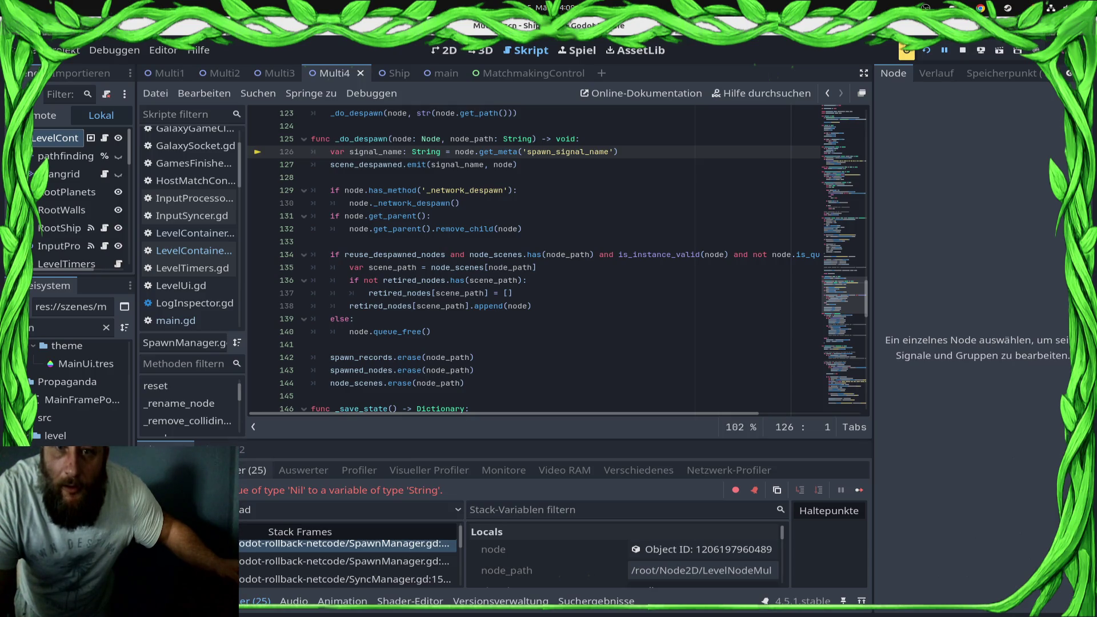
{"action": "key", "text": "F8"}
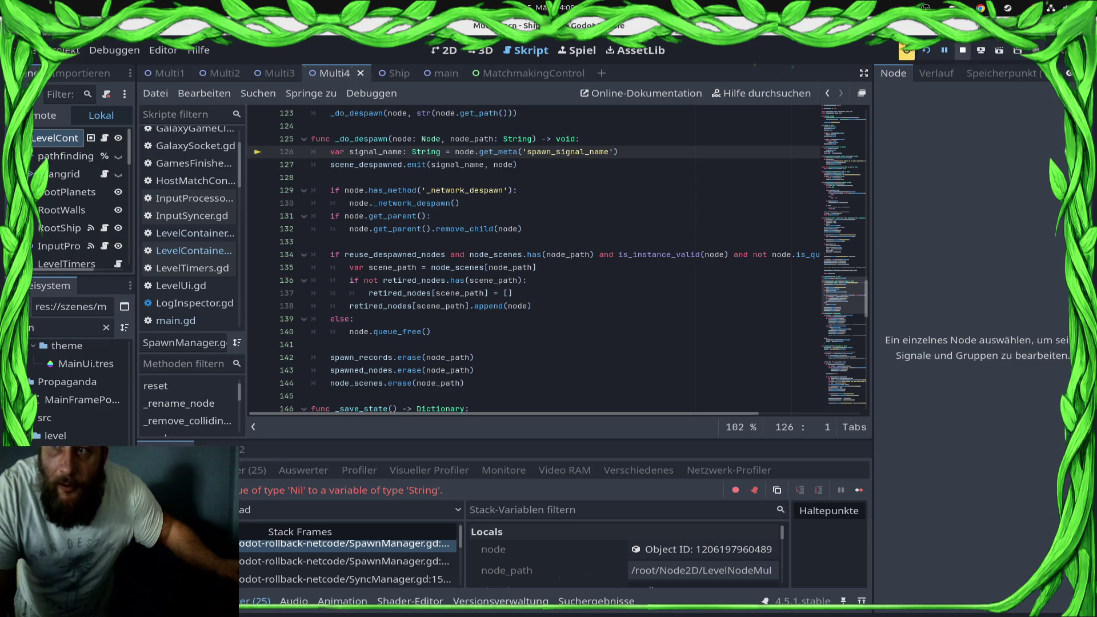